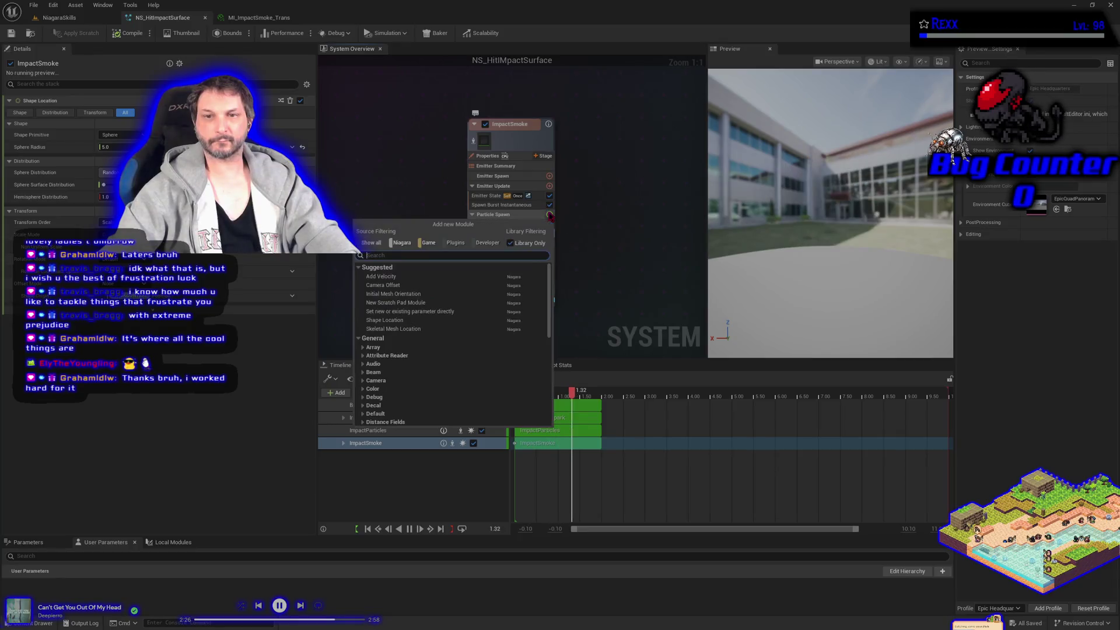
Step: Add an Add Velocity module to ImpactSmoke's Particle Spawn and Scale Sprite Size to Particle Update
{"action": "left_click", "coordinate": [389, 276]}
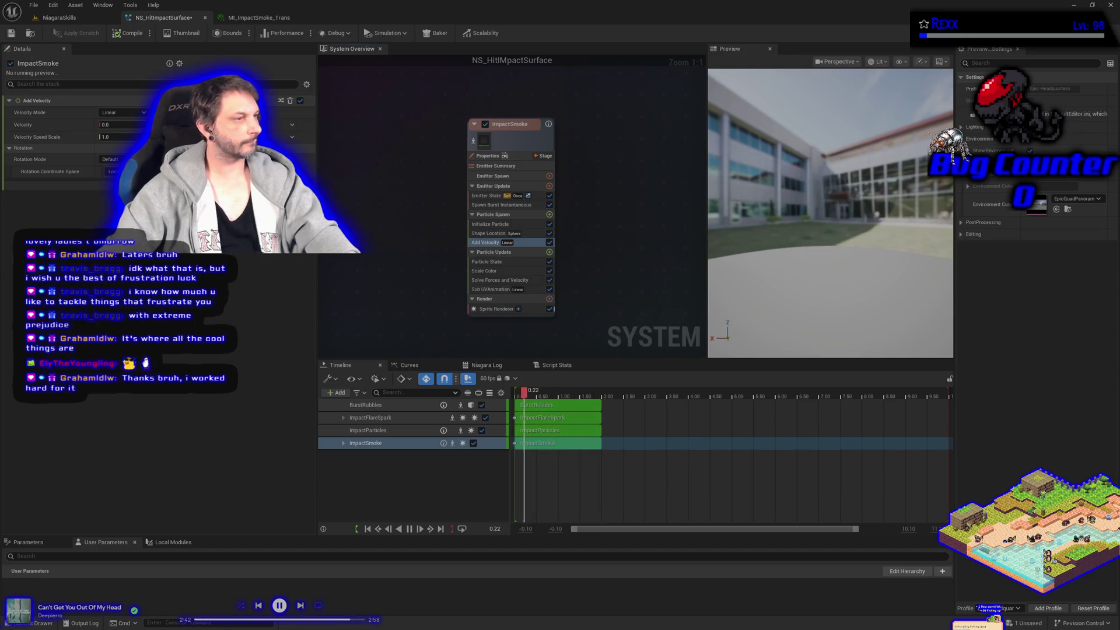
{"action": "left_click", "coordinate": [548, 252]}
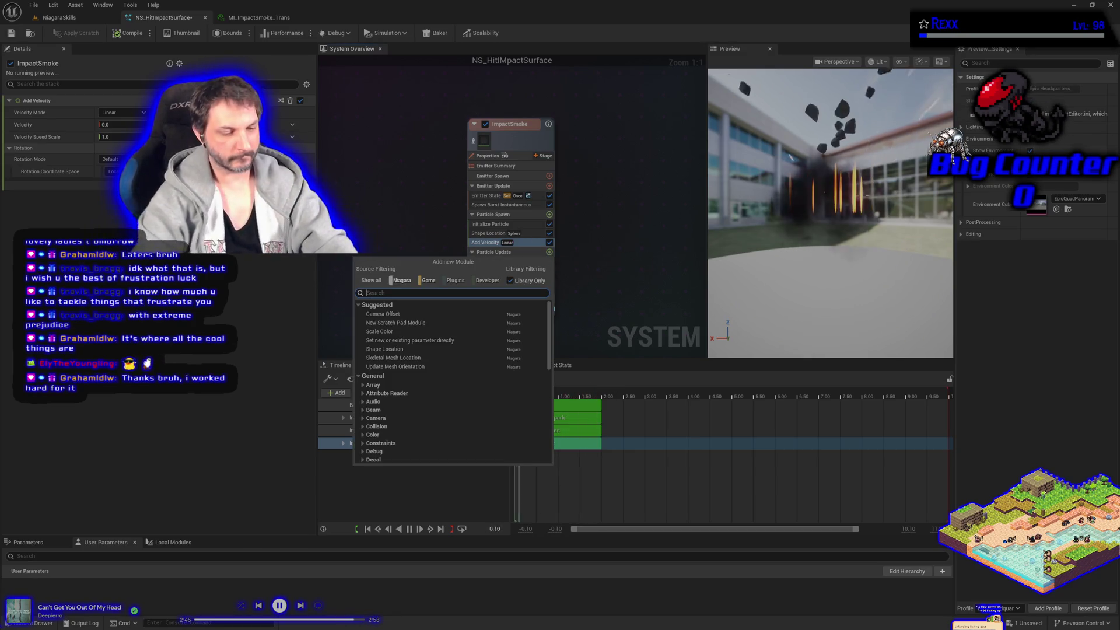
{"action": "type", "text": "scale sprite"}
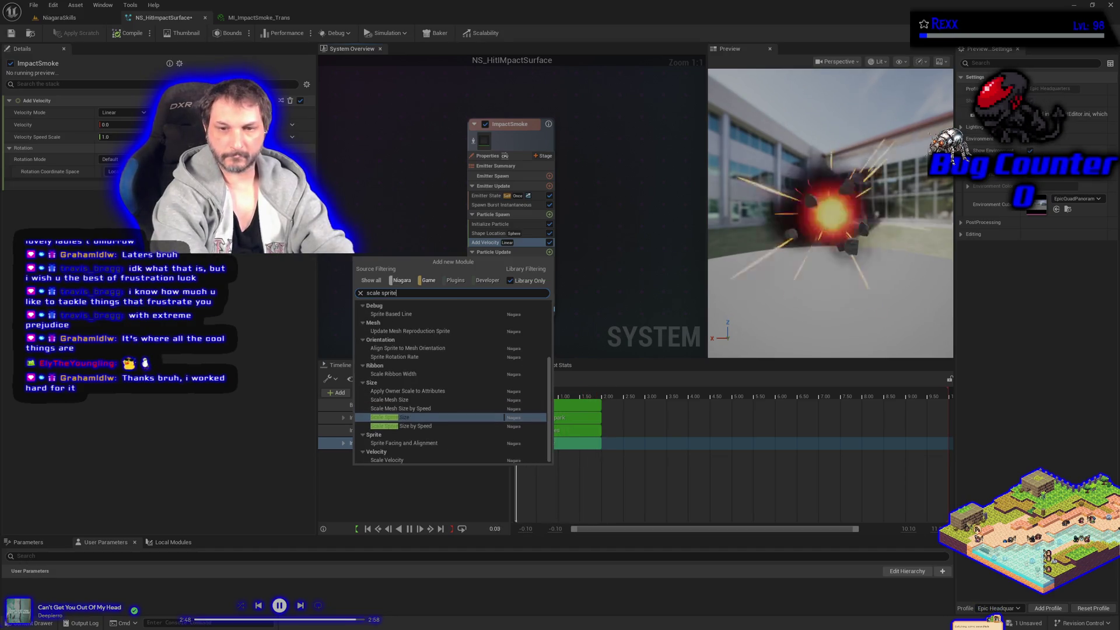
{"action": "key", "text": "Escape"}
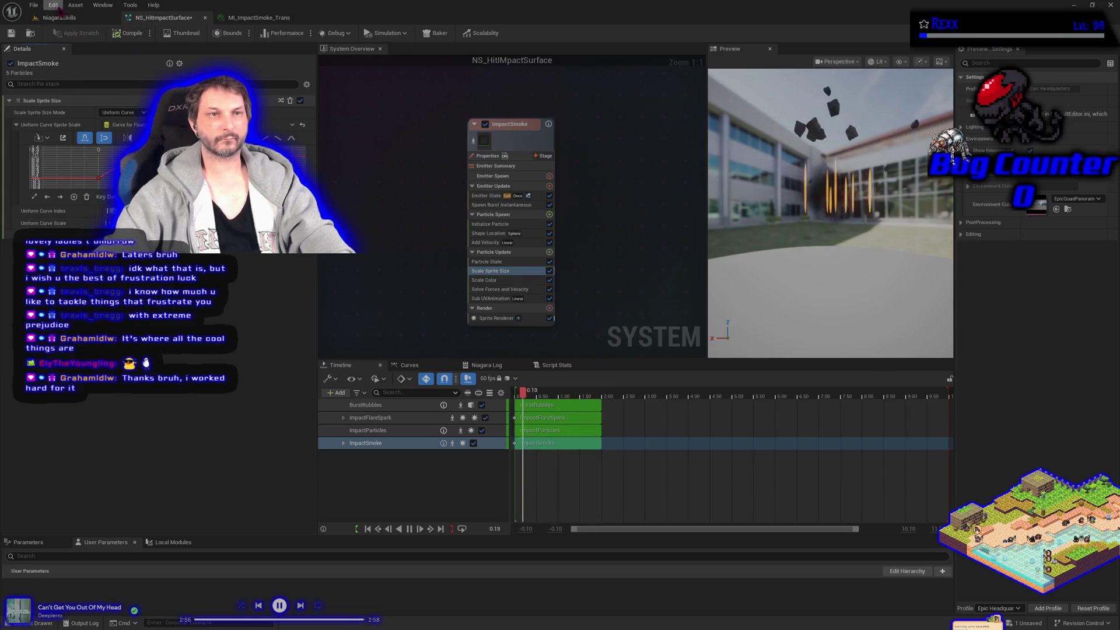
Step: Save NS_HitImpactSurface with File > Save and select ImpactSmoke's Spawn Burst Instantaneous module
{"action": "left_click", "coordinate": [34, 5]}
{"action": "left_click", "coordinate": [61, 58]}
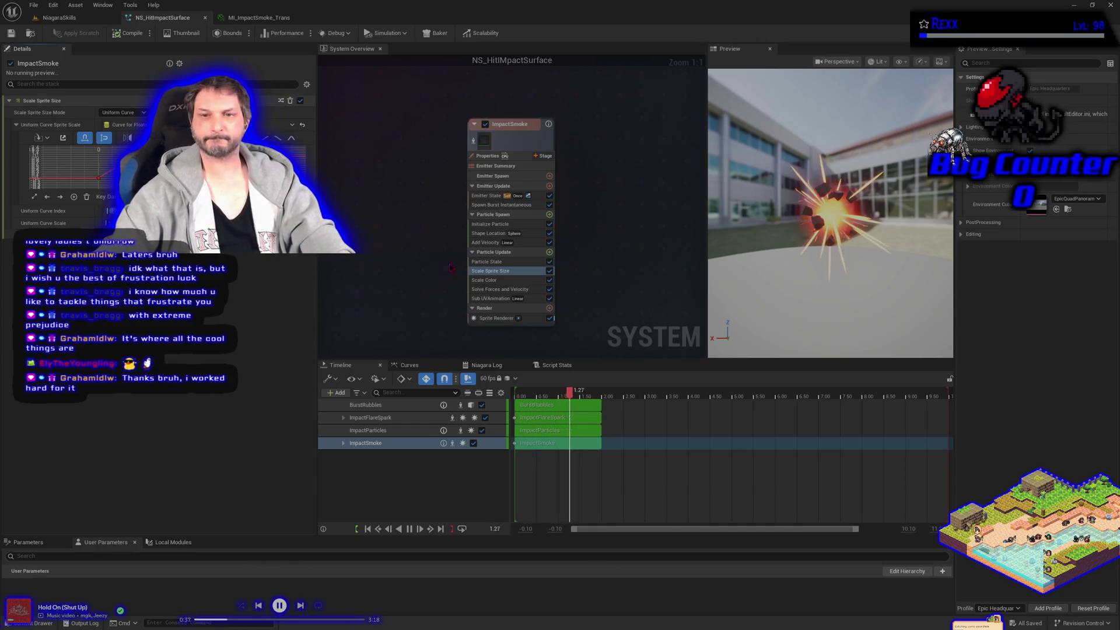
{"action": "left_click", "coordinate": [501, 205]}
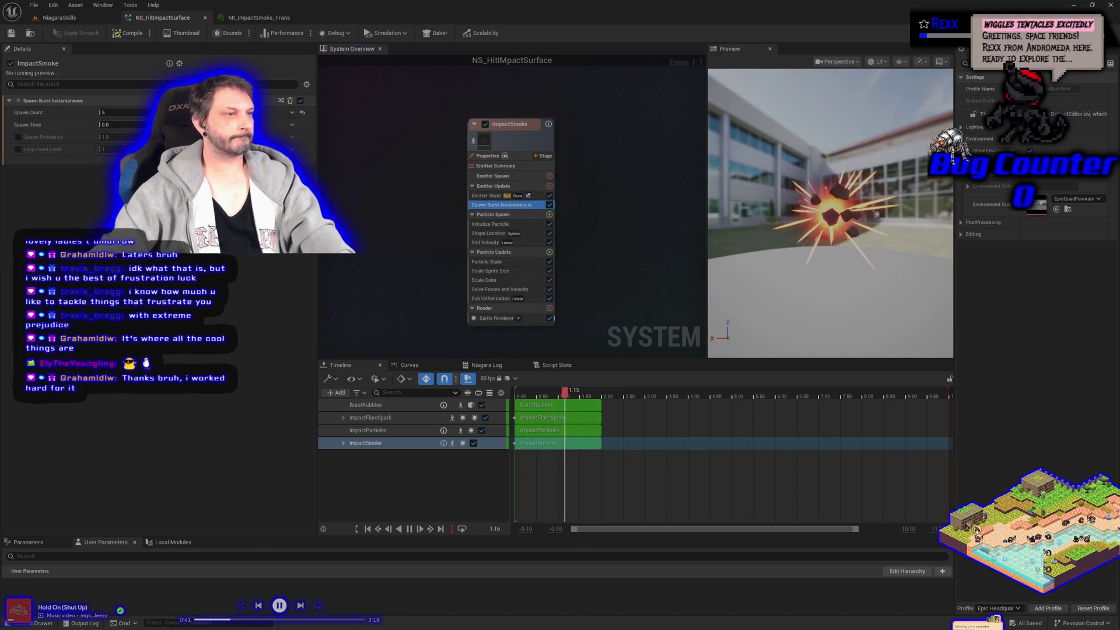
Step: Set the Spawn Burst Instantaneous Spawn Count to 1 and save the Niagara system
{"action": "left_click", "coordinate": [123, 112]}
{"action": "type", "text": "1"}
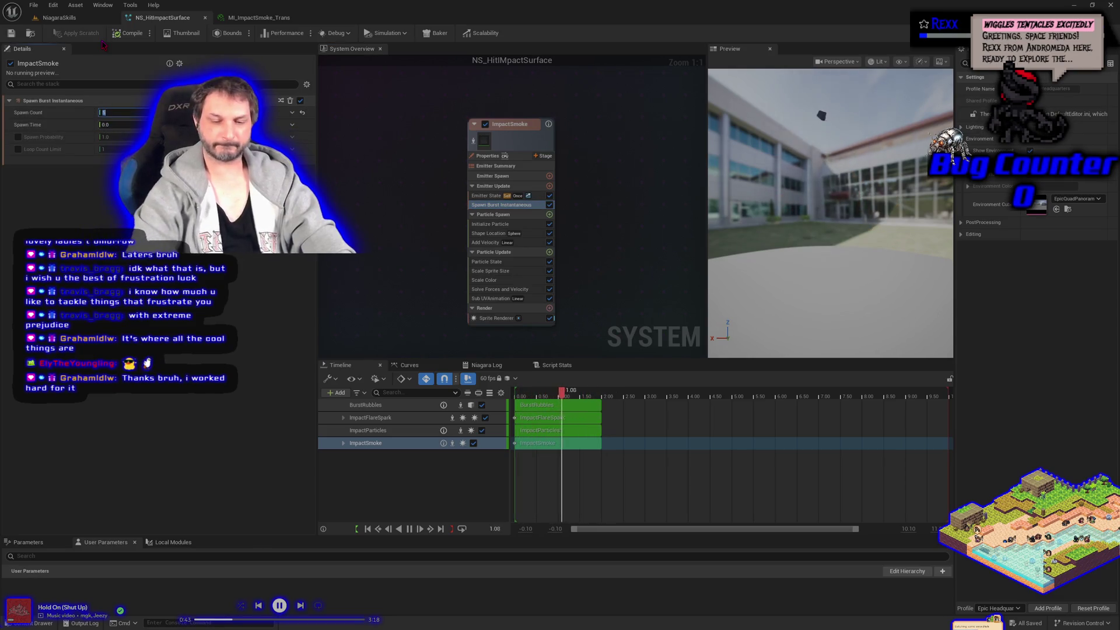
{"action": "key", "text": "Return"}
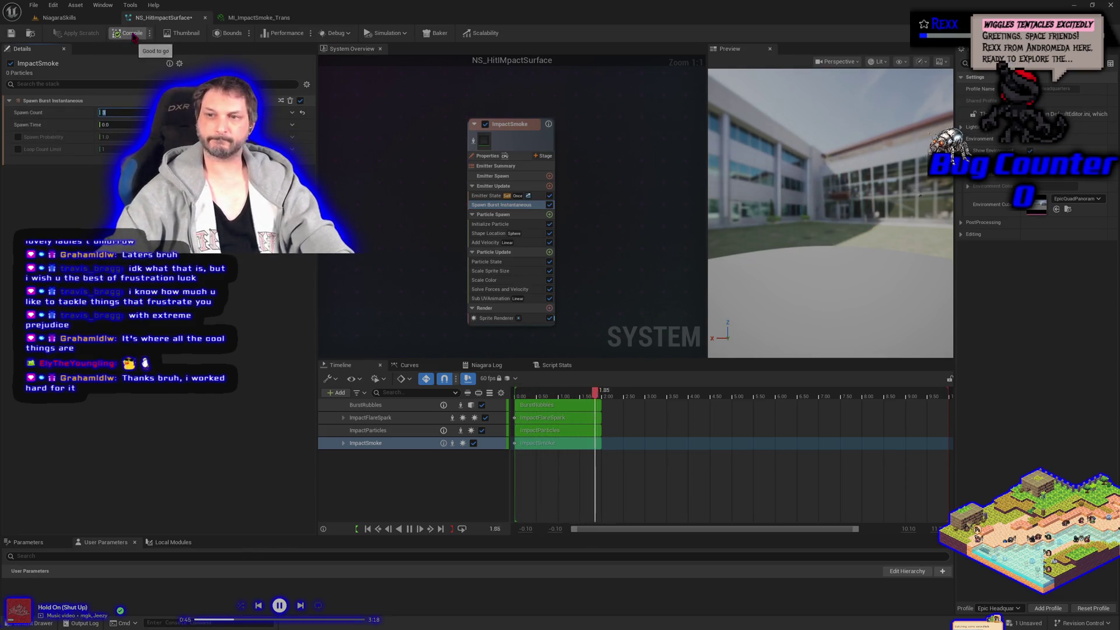
{"action": "type", "text": "3"}
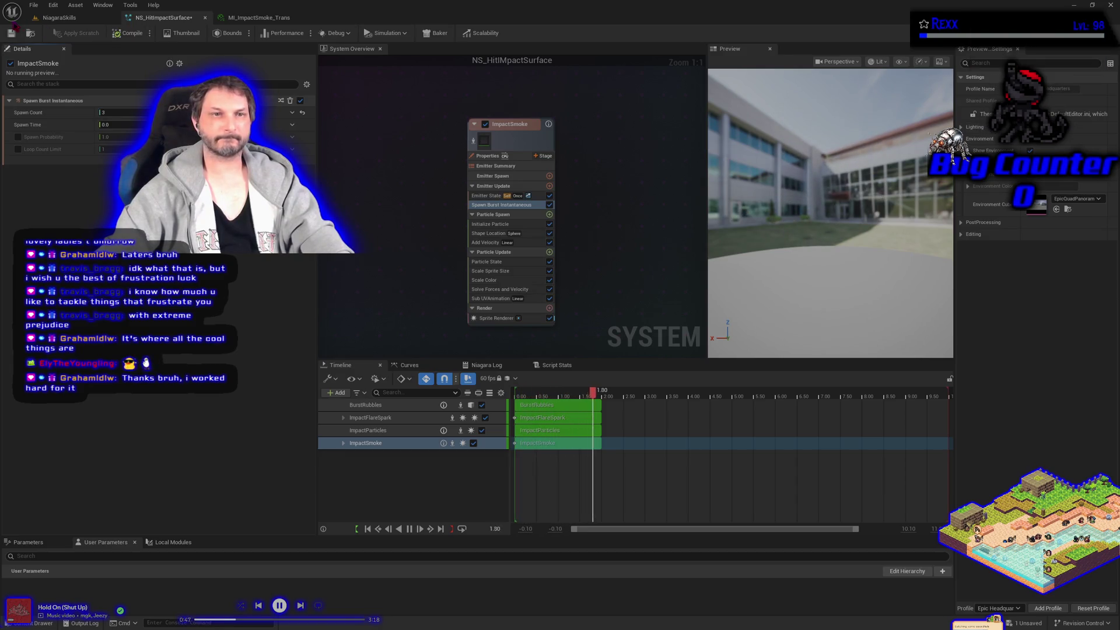
{"action": "left_click", "coordinate": [11, 32]}
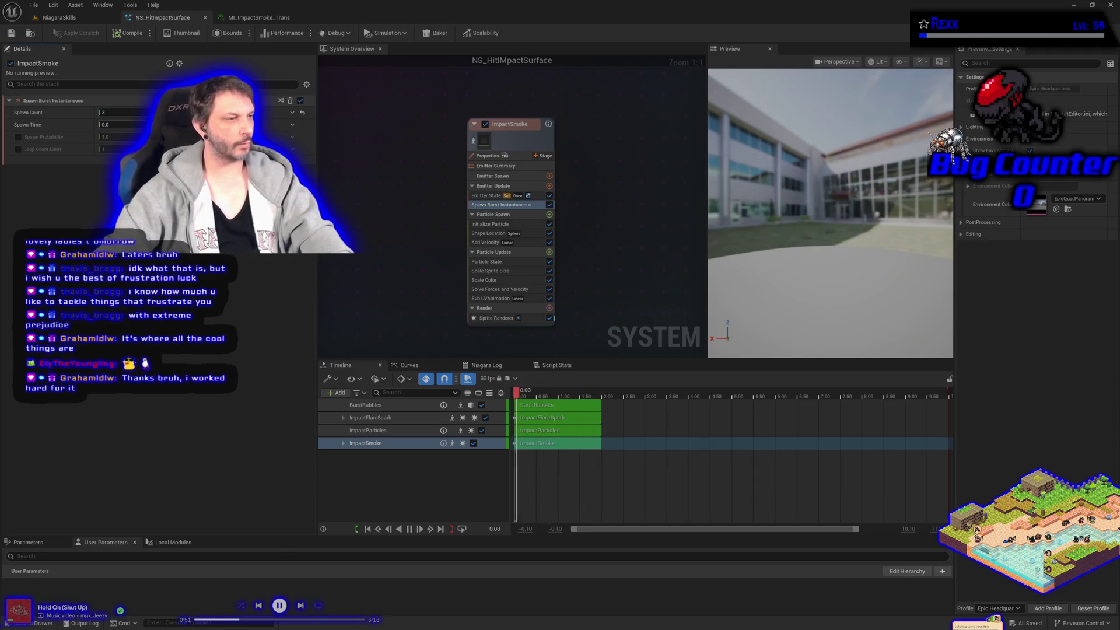
{"action": "key", "text": "ctrl+a"}
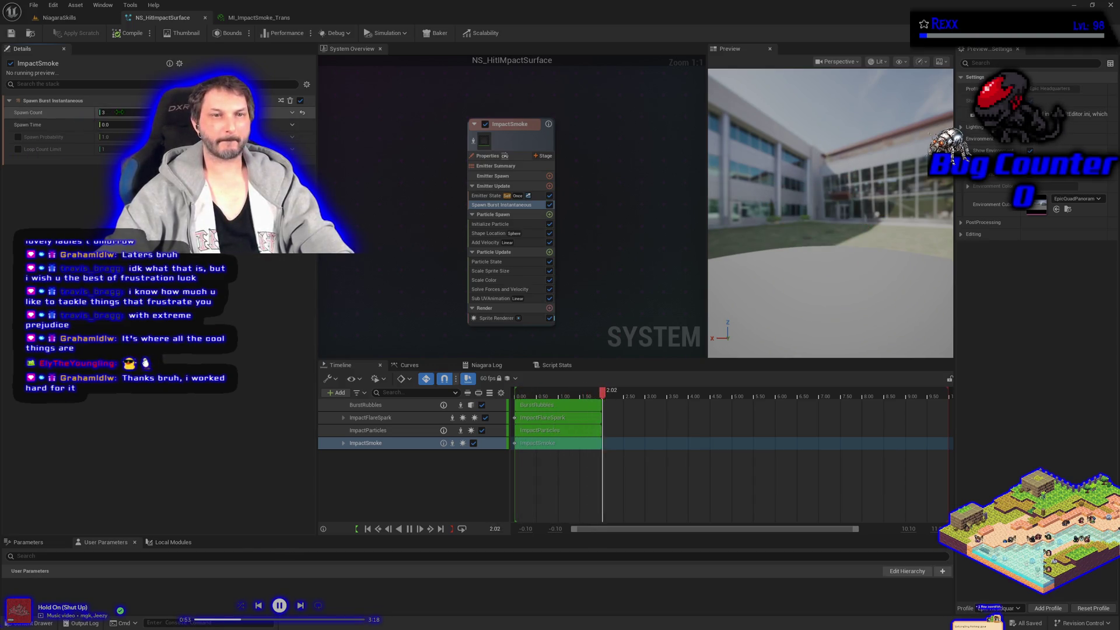
{"action": "type", "text": "1"}
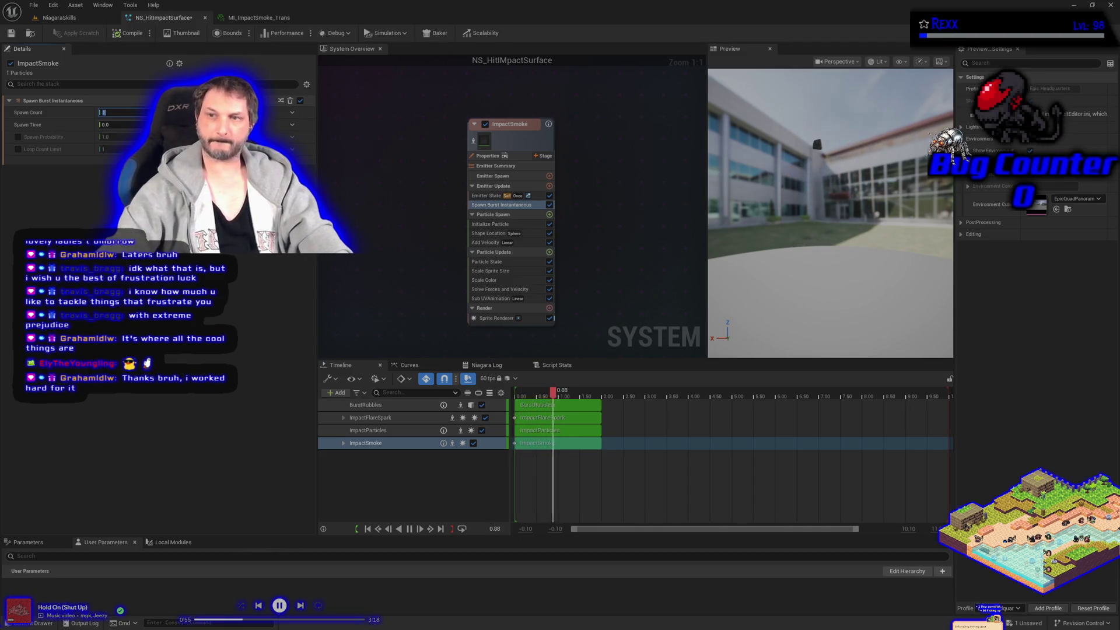
{"action": "key", "text": "Return"}
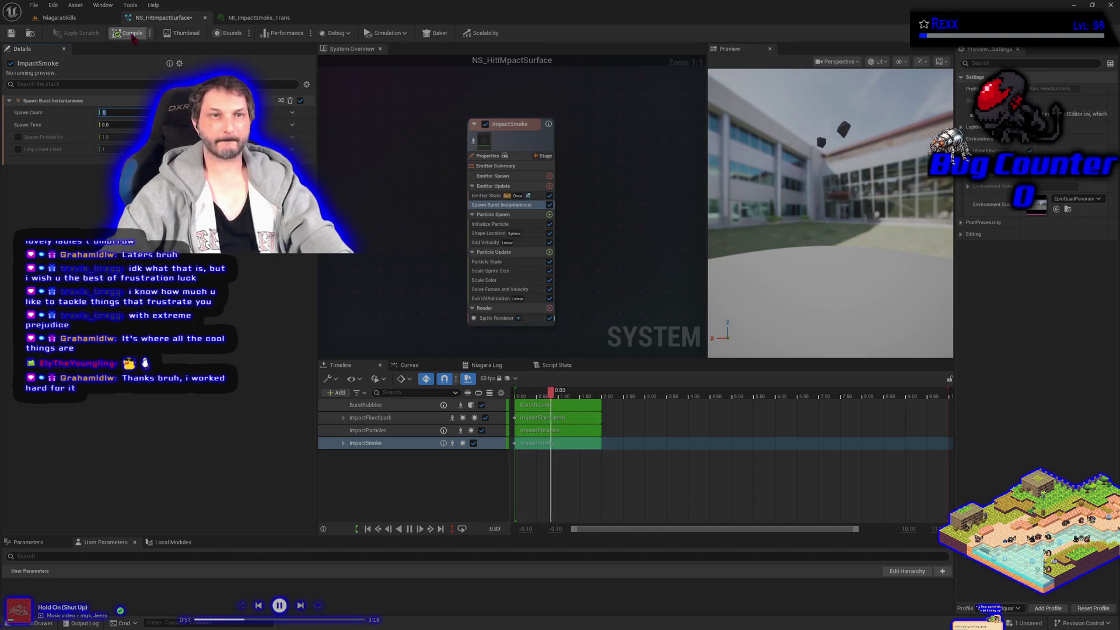
{"action": "left_click", "coordinate": [33, 5]}
{"action": "left_click", "coordinate": [46, 58]}
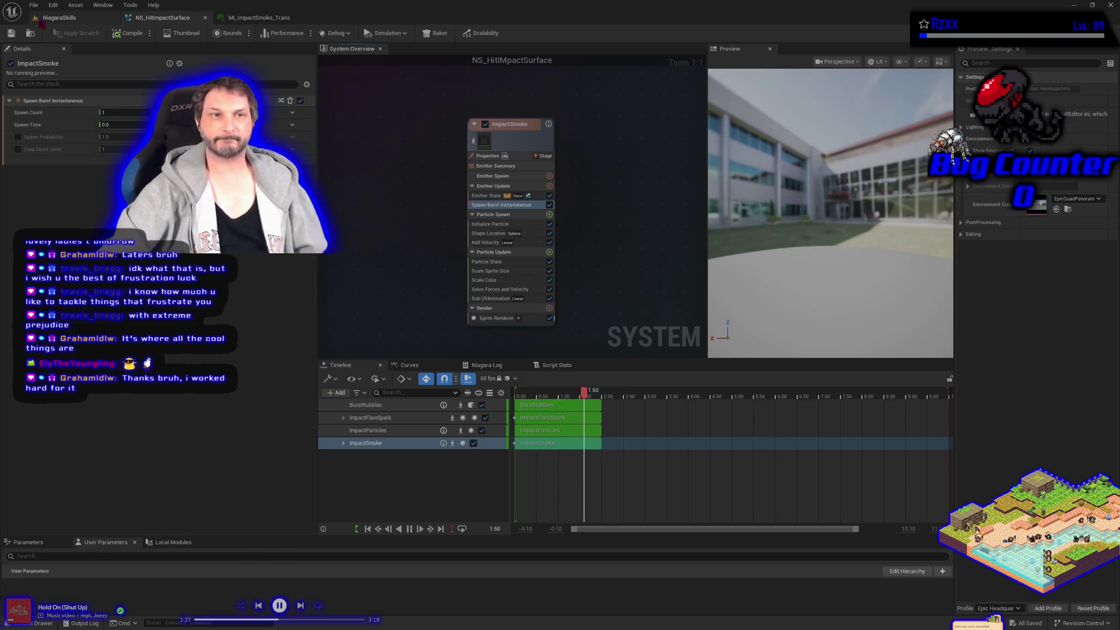
Step: Switch to the NiagaraSkills level and open BP_DefaultVFXSpawner's Details panel
{"action": "left_click", "coordinate": [58, 17]}
{"action": "left_click", "coordinate": [9, 144]}
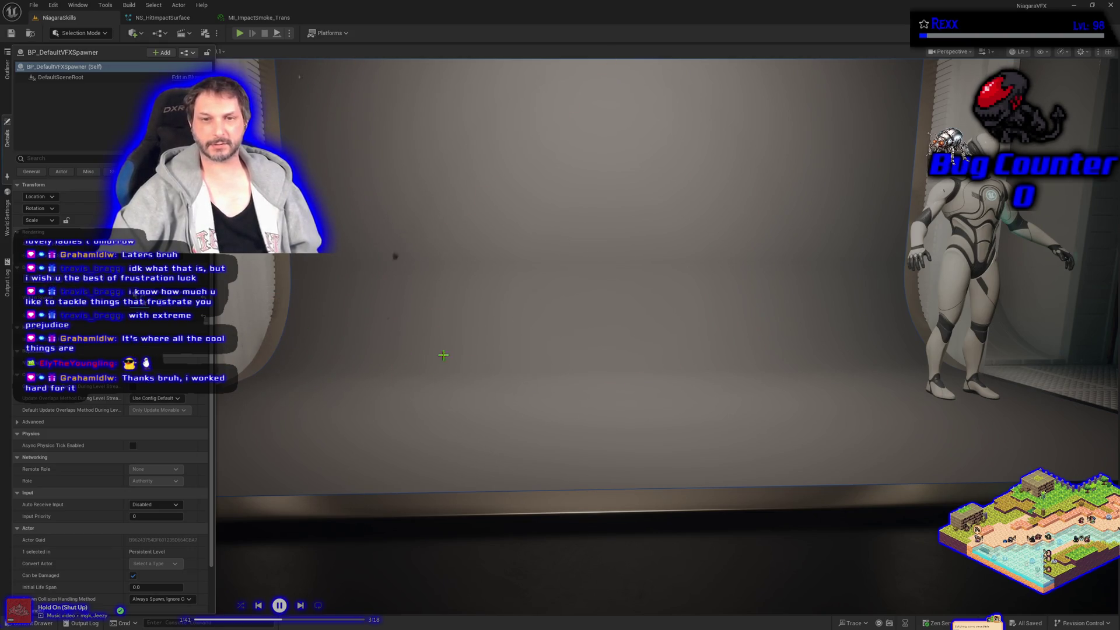
{"action": "left_click_drag", "start_coordinate": [525, 350], "coordinate": [431, 350]}
{"action": "left_click", "coordinate": [7, 123]}
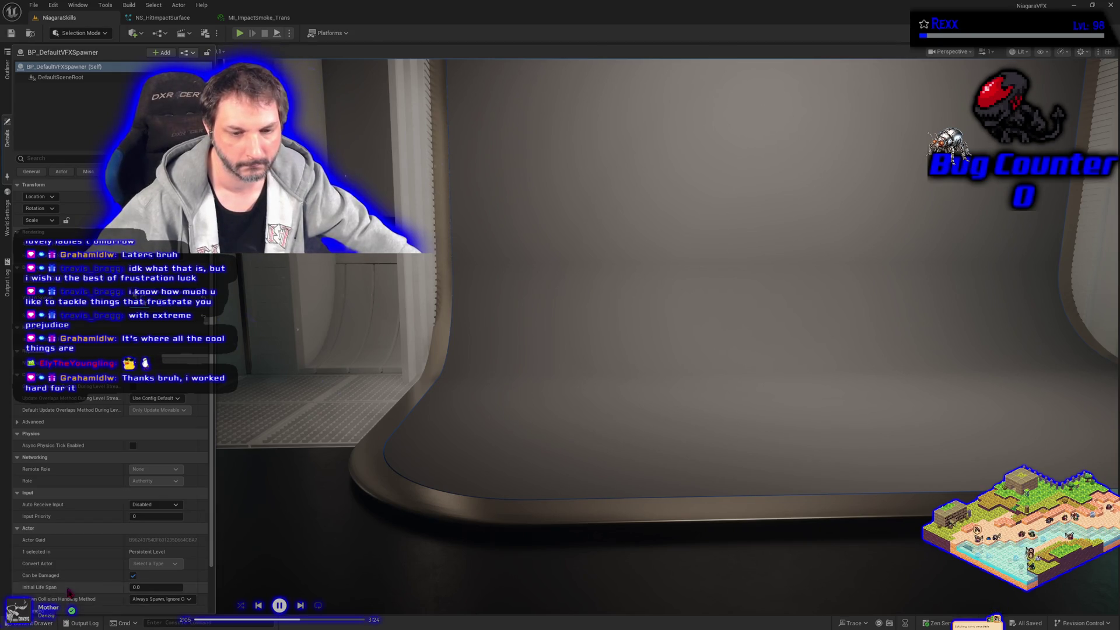
Step: Browse to Content > Materials in the Content Drawer and select M_SubUVMaster_Trans
{"action": "left_click", "coordinate": [32, 623]}
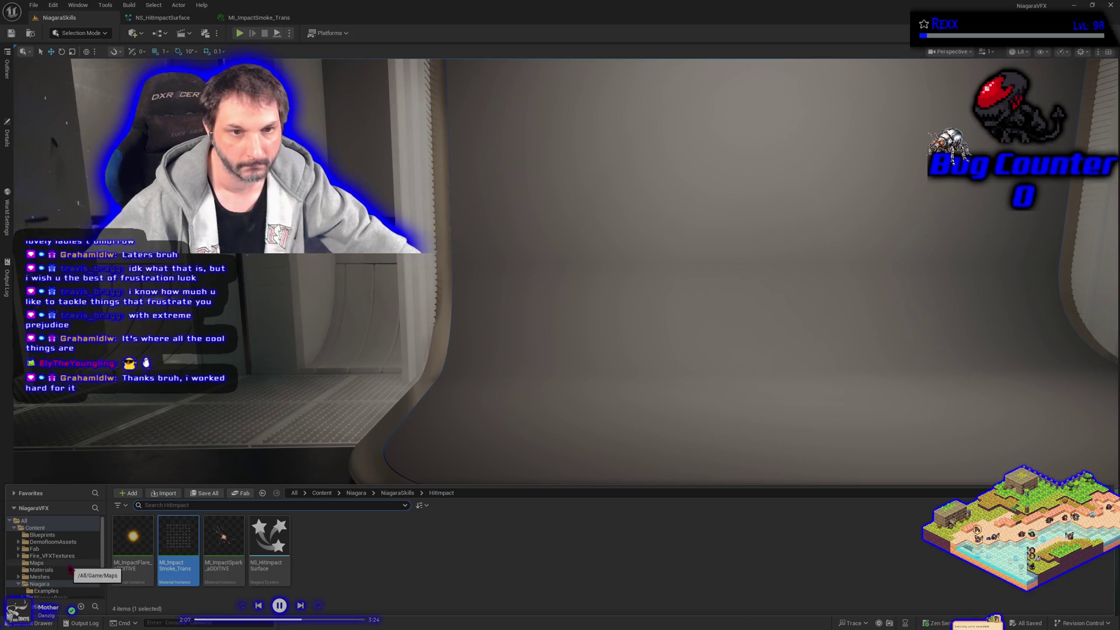
{"action": "left_click", "coordinate": [41, 570]}
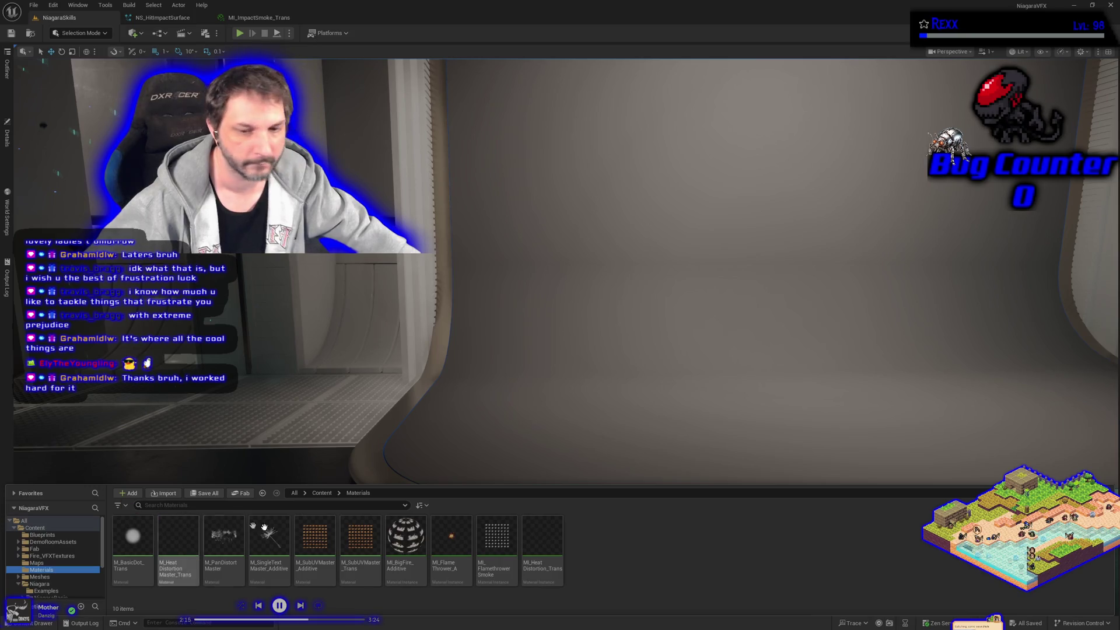
{"action": "left_click", "coordinate": [360, 543]}
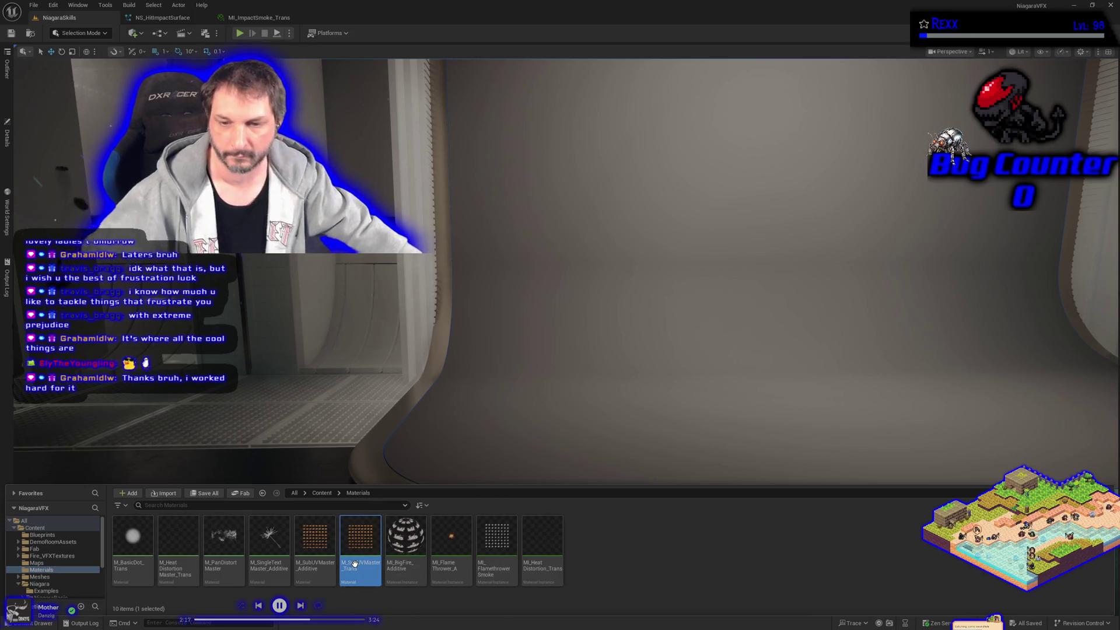
{"action": "mouse_move", "coordinate": [355, 564]}
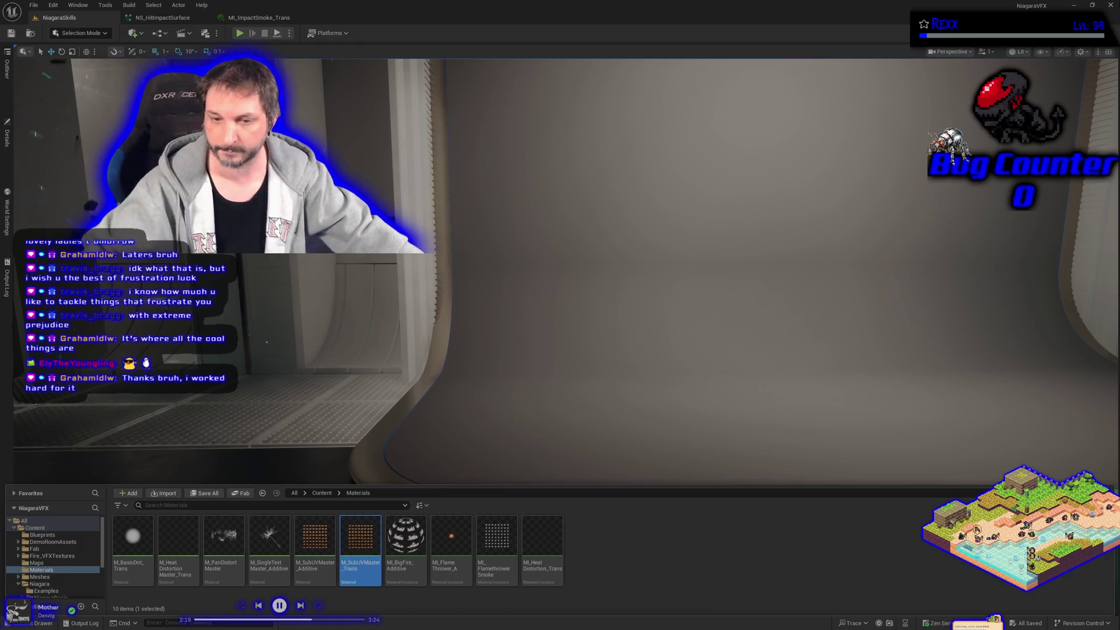
{"action": "mouse_move", "coordinate": [433, 570]}
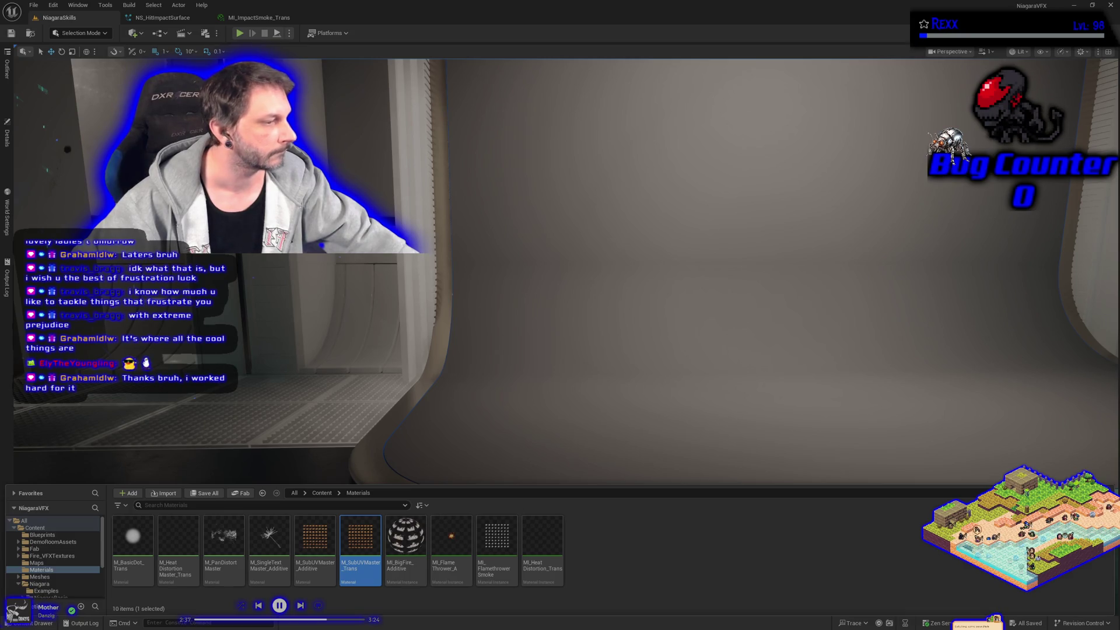
Step: Create a material instance from M_SubUVMaster_Trans named MI_BloodSplatter_Trans
{"action": "right_click", "coordinate": [353, 563]}
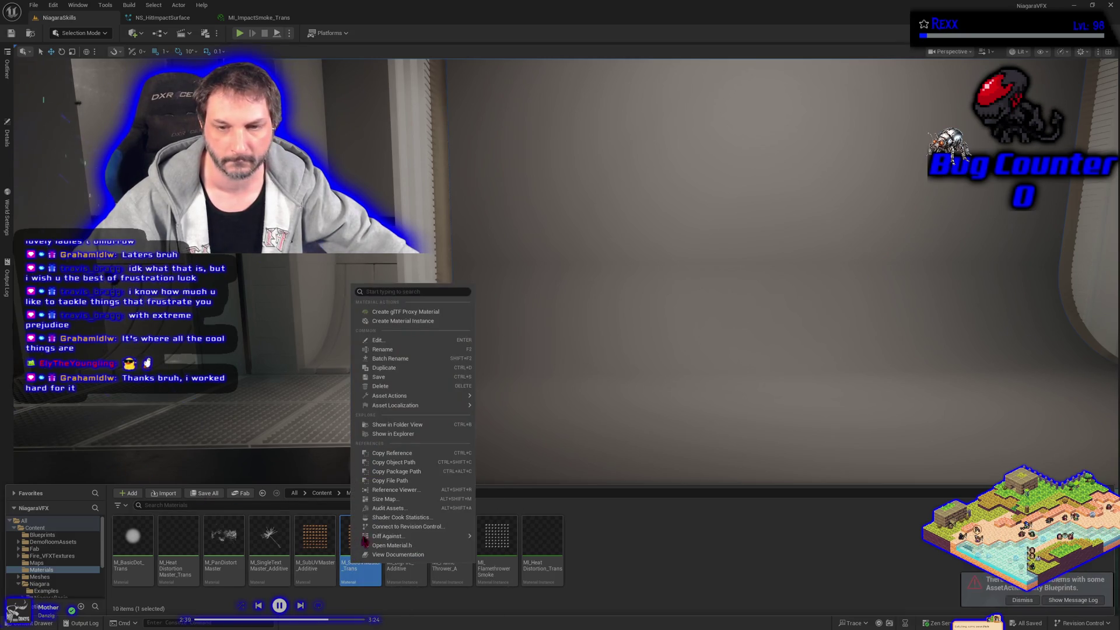
{"action": "left_click", "coordinate": [402, 321]}
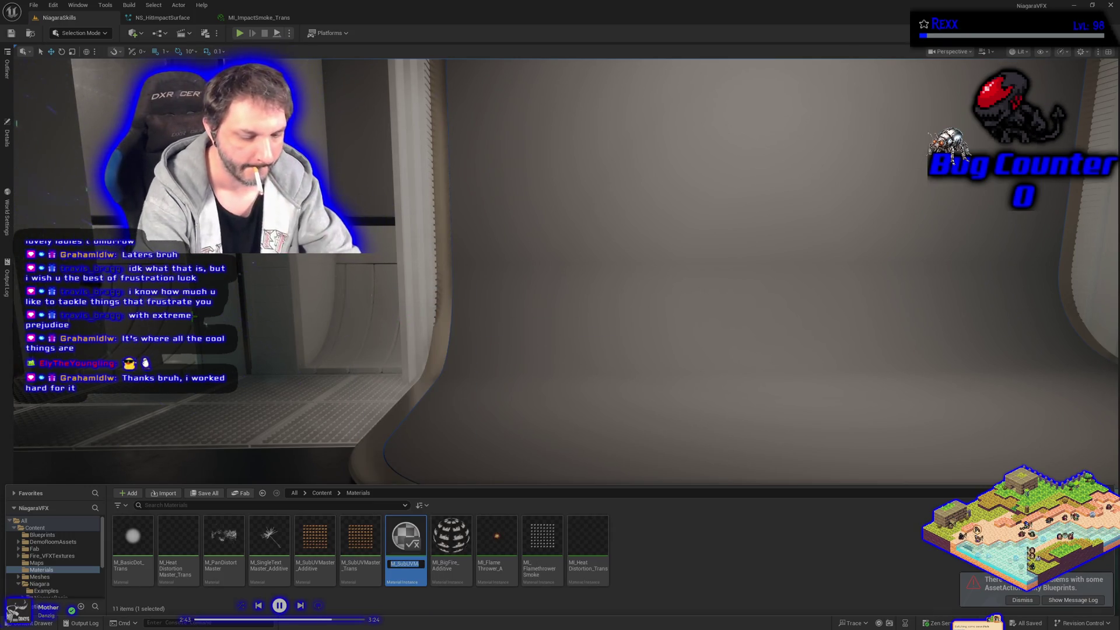
{"action": "type", "text": "MI_B"}
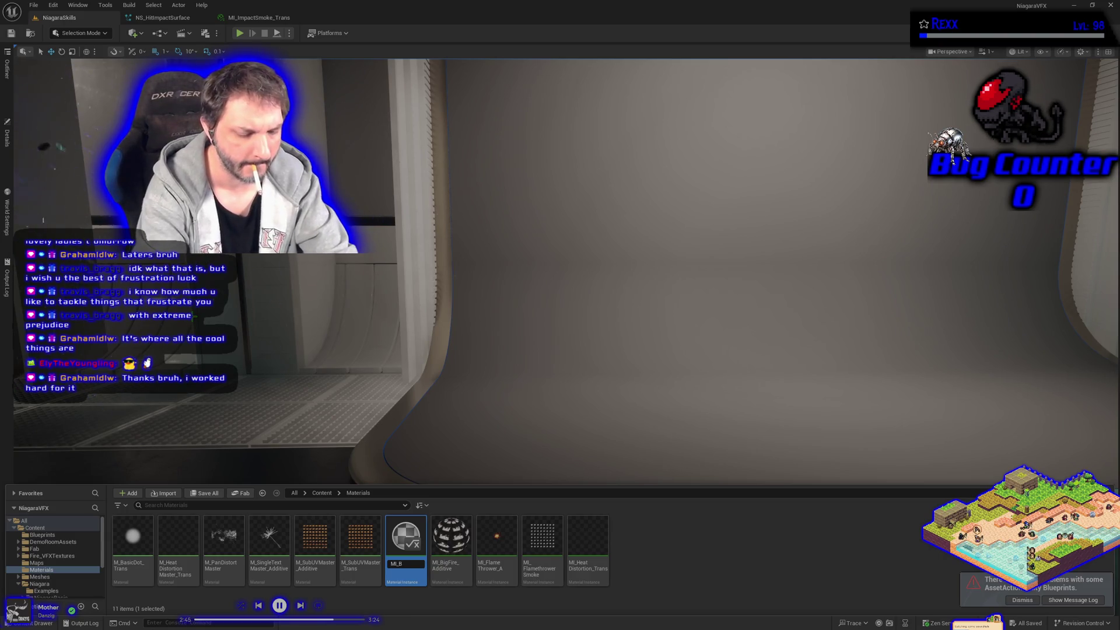
{"action": "type", "text": "loodSpl["}
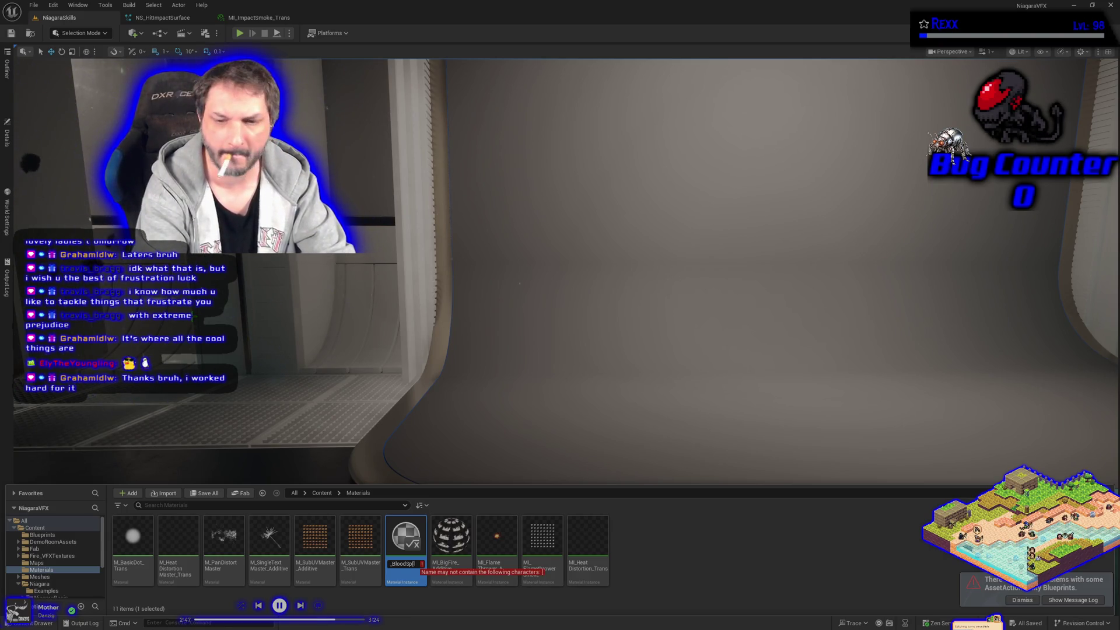
{"action": "key", "text": "BackSpace"}
{"action": "key", "text": "BackSpace"}
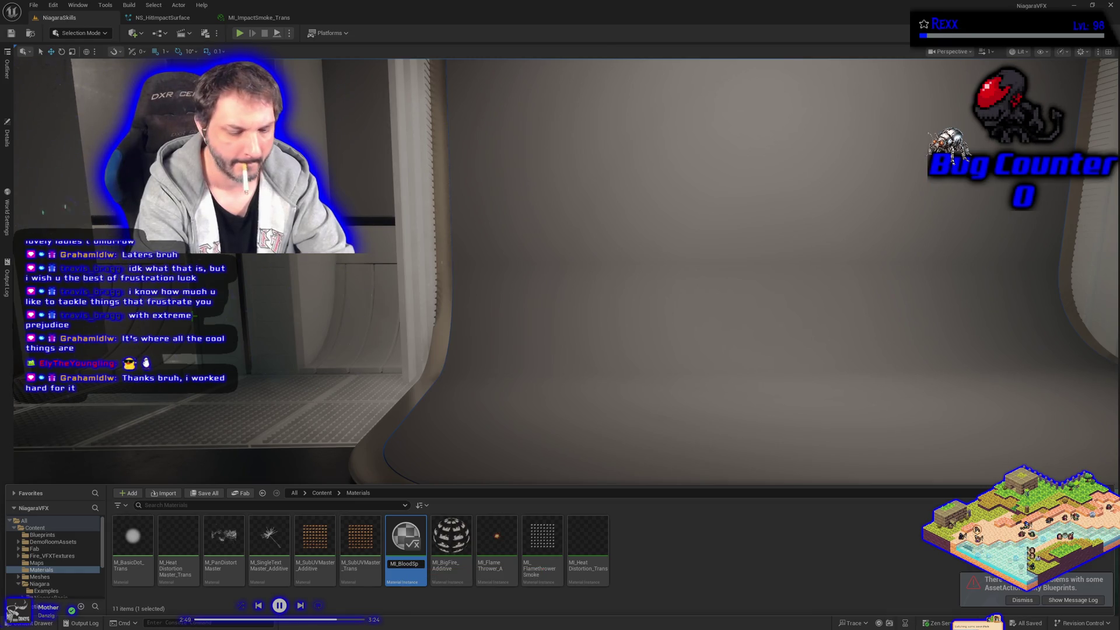
{"action": "type", "text": "latter"}
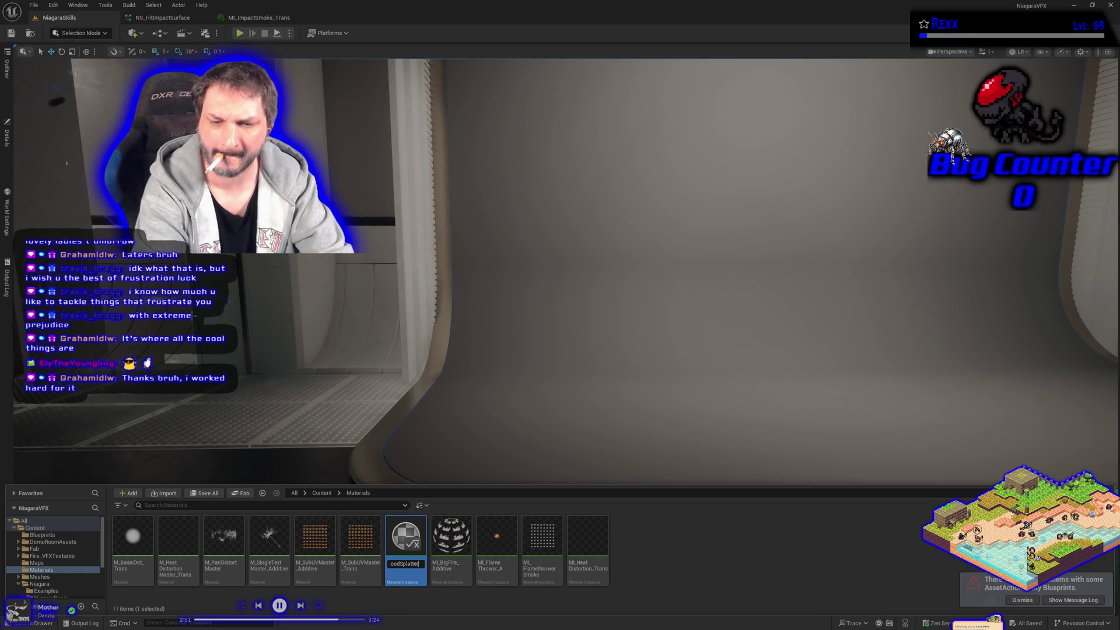
{"action": "type", "text": "_"}
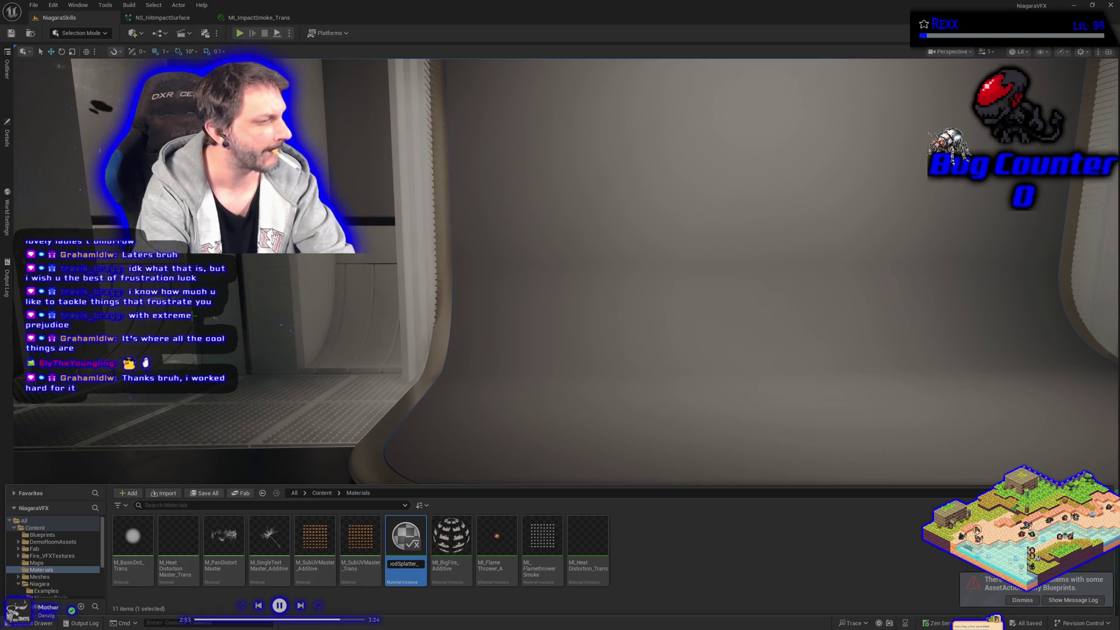
{"action": "type", "text": "Trans"}
{"action": "key", "text": "Return"}
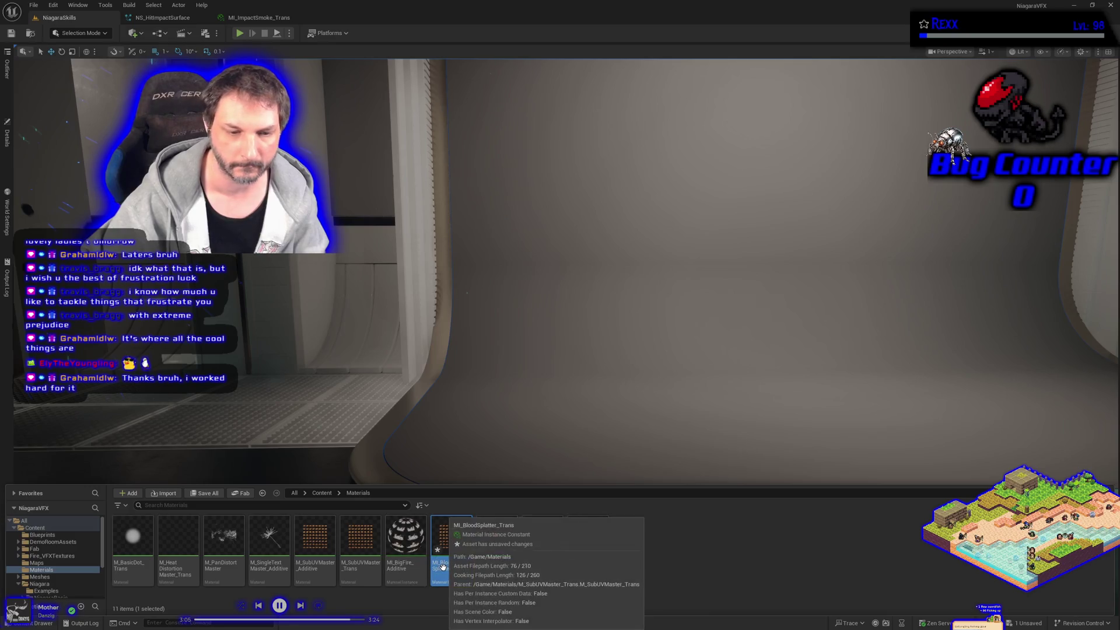
Step: Move MI_BloodSplatter_Trans into NiagaraSkills > Hitimpact and display that folder's contents
{"action": "scroll", "coordinate": [21, 562], "scroll_direction": "down", "scroll_amount": 3}
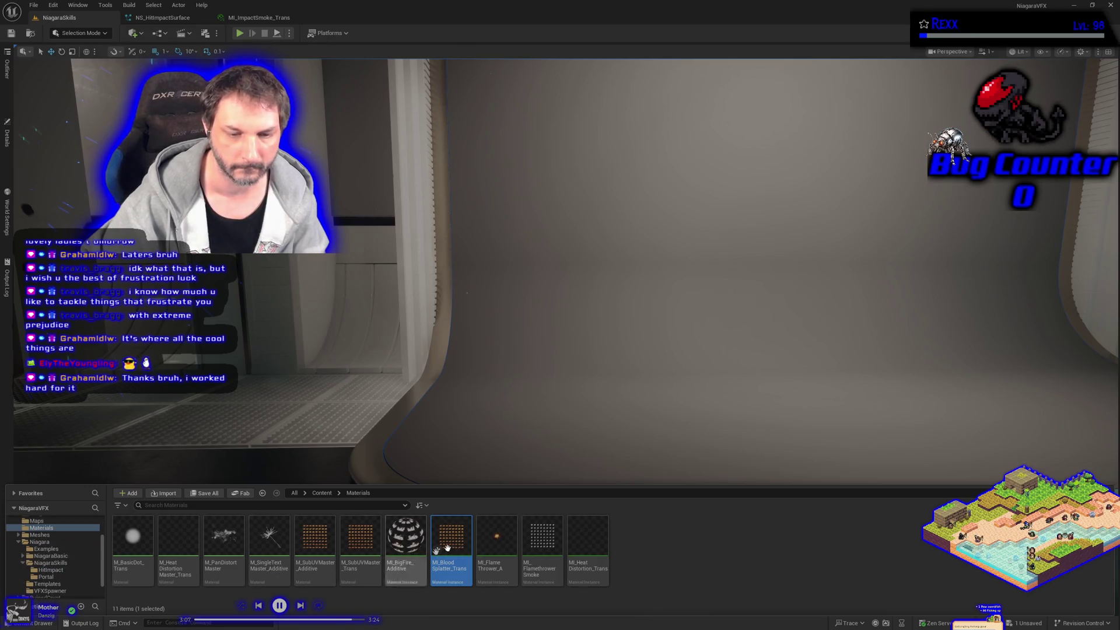
{"action": "mouse_move", "coordinate": [450, 542]}
{"action": "left_mouse_down"}
{"action": "mouse_move", "coordinate": [184, 585]}
{"action": "mouse_move", "coordinate": [50, 570]}
{"action": "left_mouse_up"}
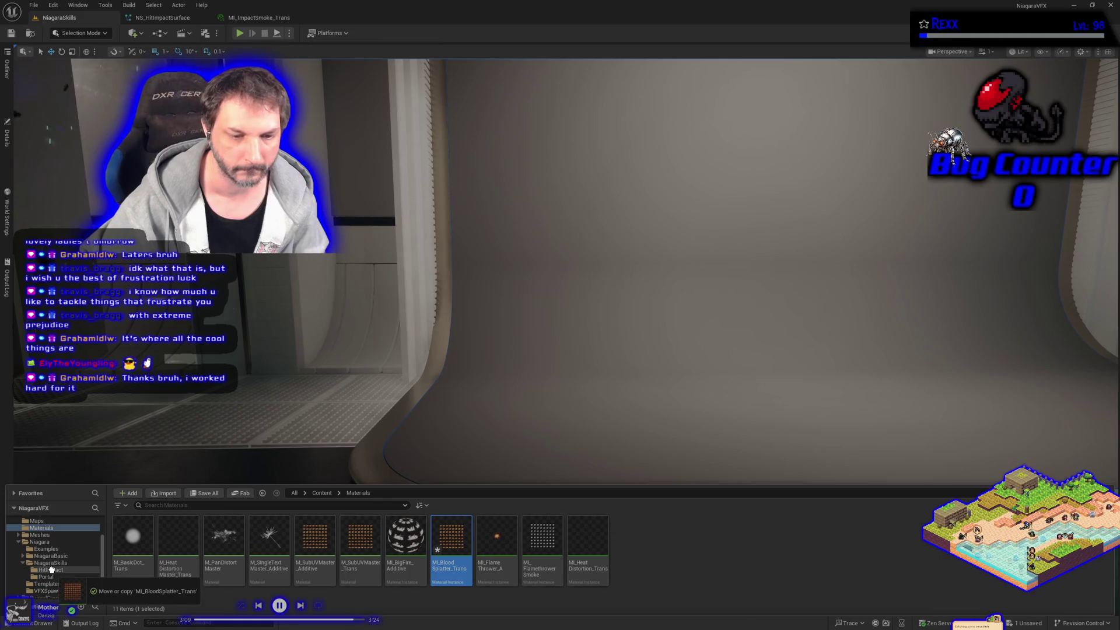
{"action": "left_click", "coordinate": [69, 589]}
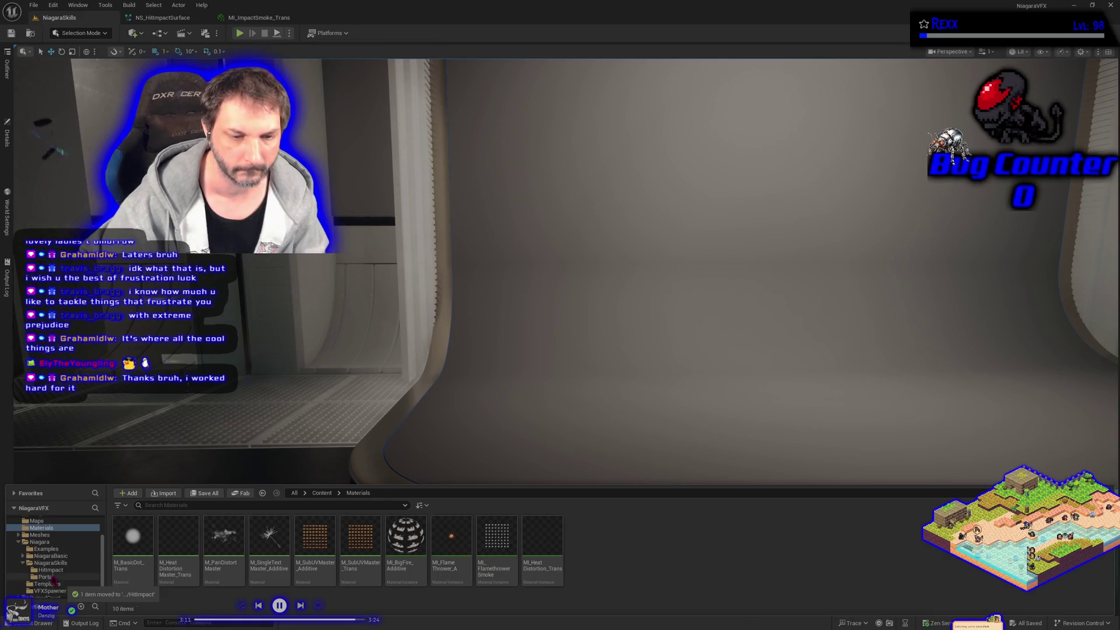
{"action": "left_click", "coordinate": [50, 570]}
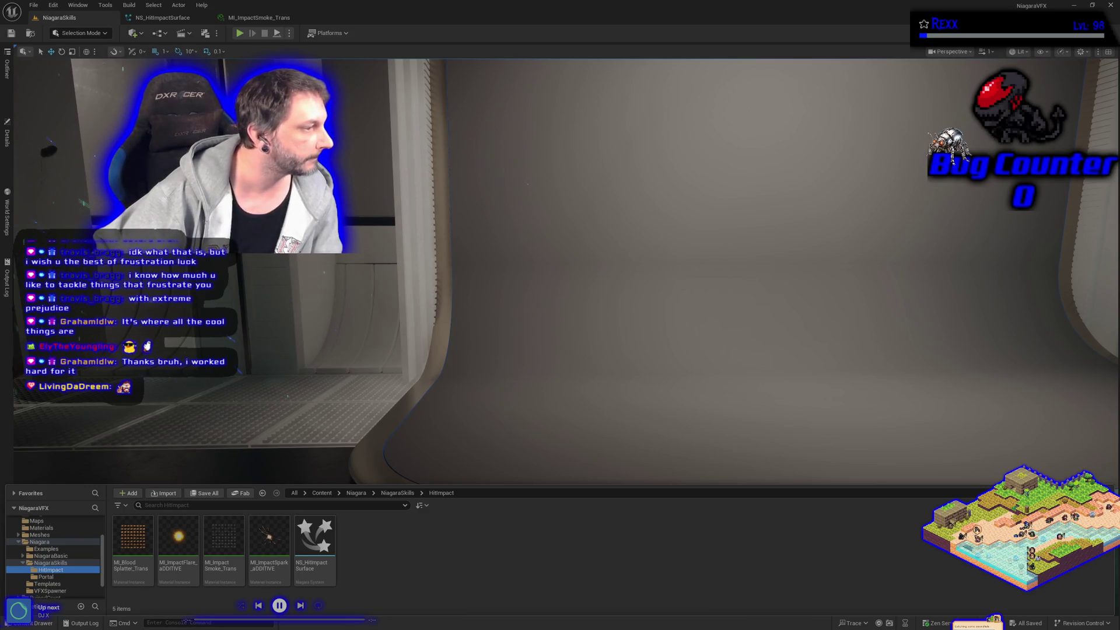
Step: Set MI_BloodSplatter_Trans's MainTexture to the white 'explosion' splatter texture and save it
{"action": "left_click", "coordinate": [129, 574]}
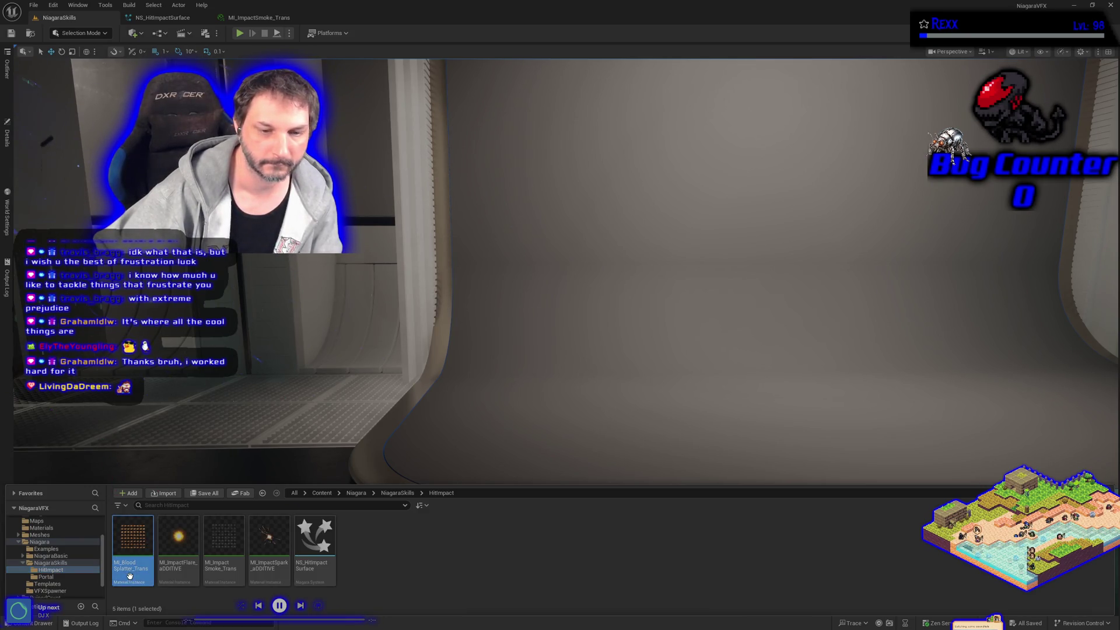
{"action": "double_click", "coordinate": [133, 572]}
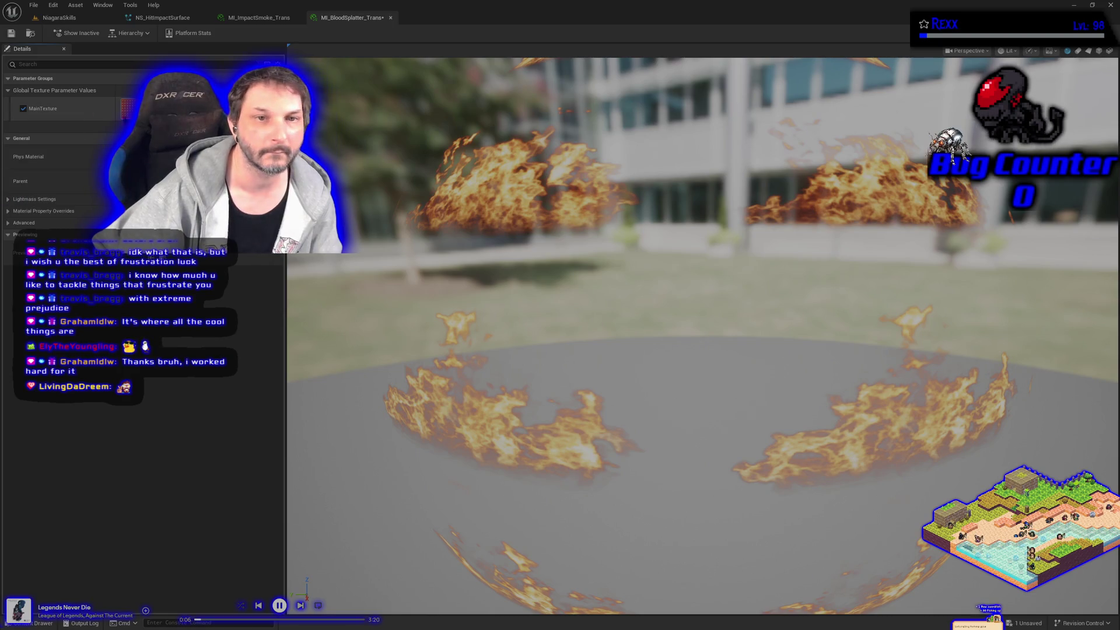
{"action": "left_click", "coordinate": [210, 106]}
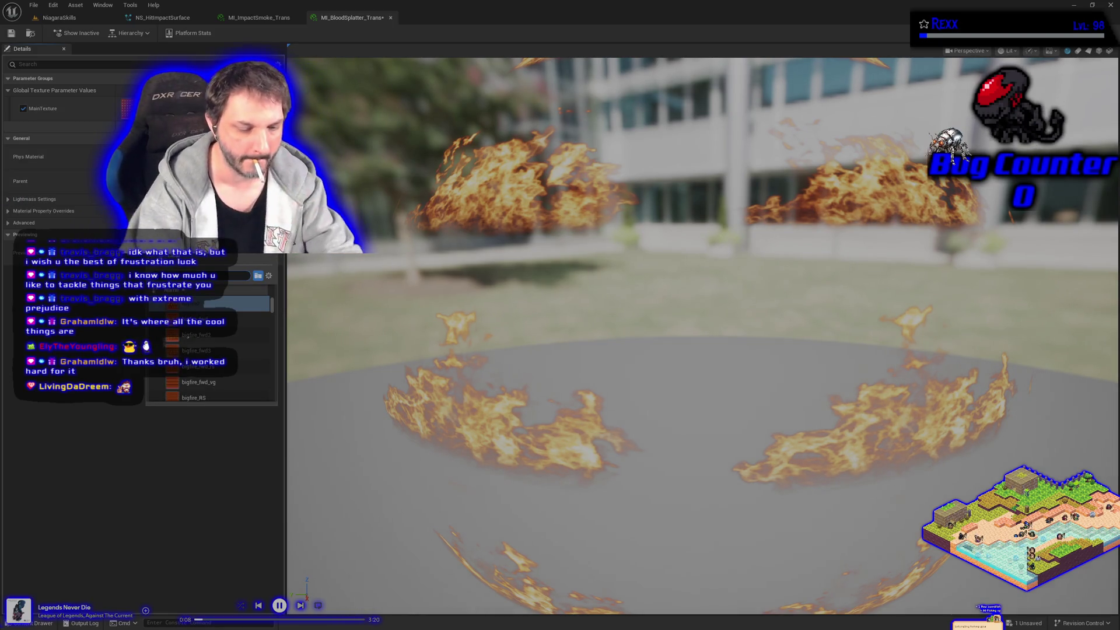
{"action": "scroll", "coordinate": [210, 350], "scroll_direction": "down", "scroll_amount": 5}
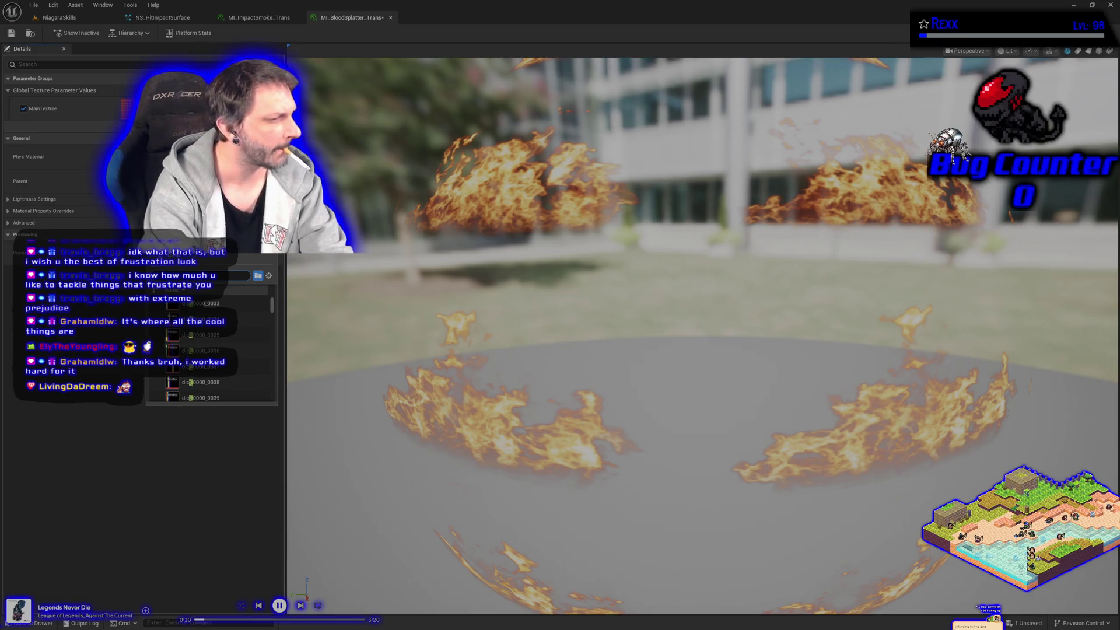
{"action": "type", "text": "explosion"}
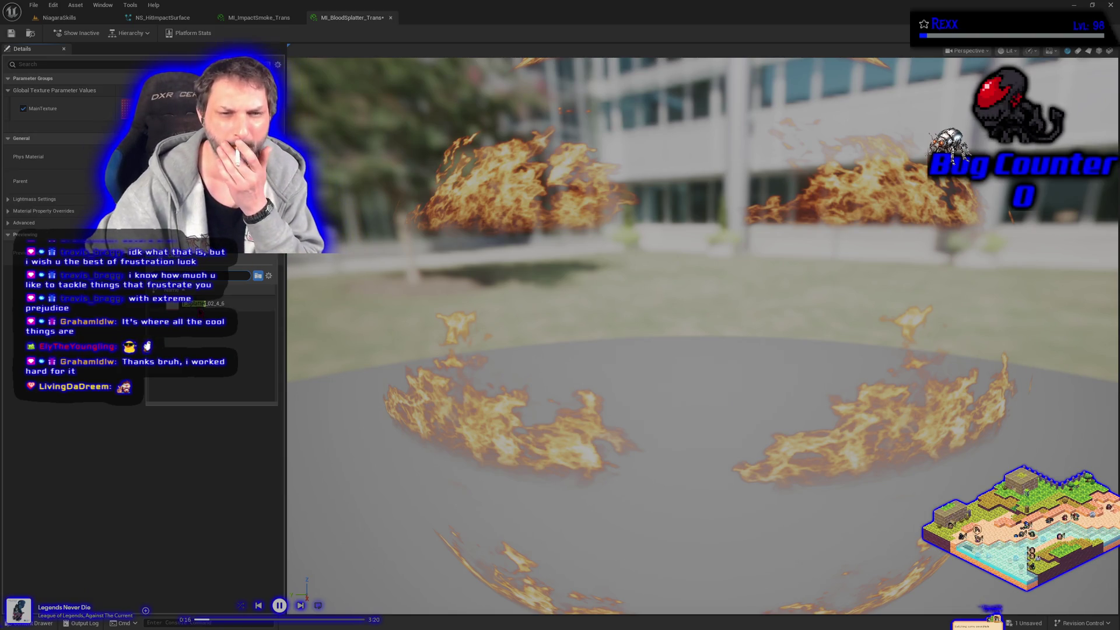
{"action": "key", "text": "Return"}
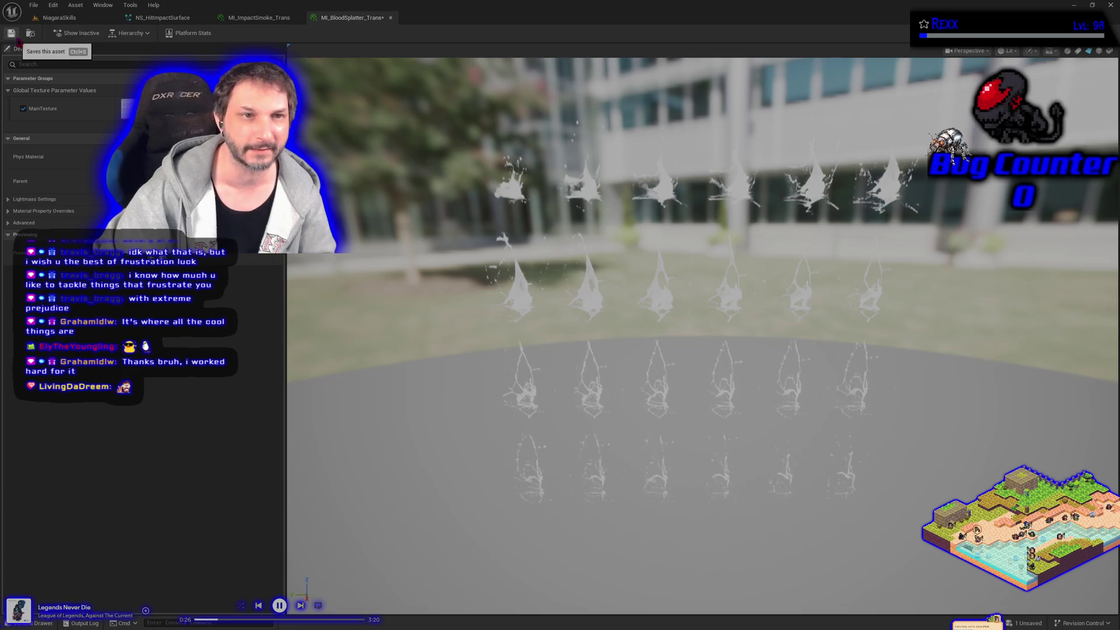
{"action": "left_click", "coordinate": [17, 40]}
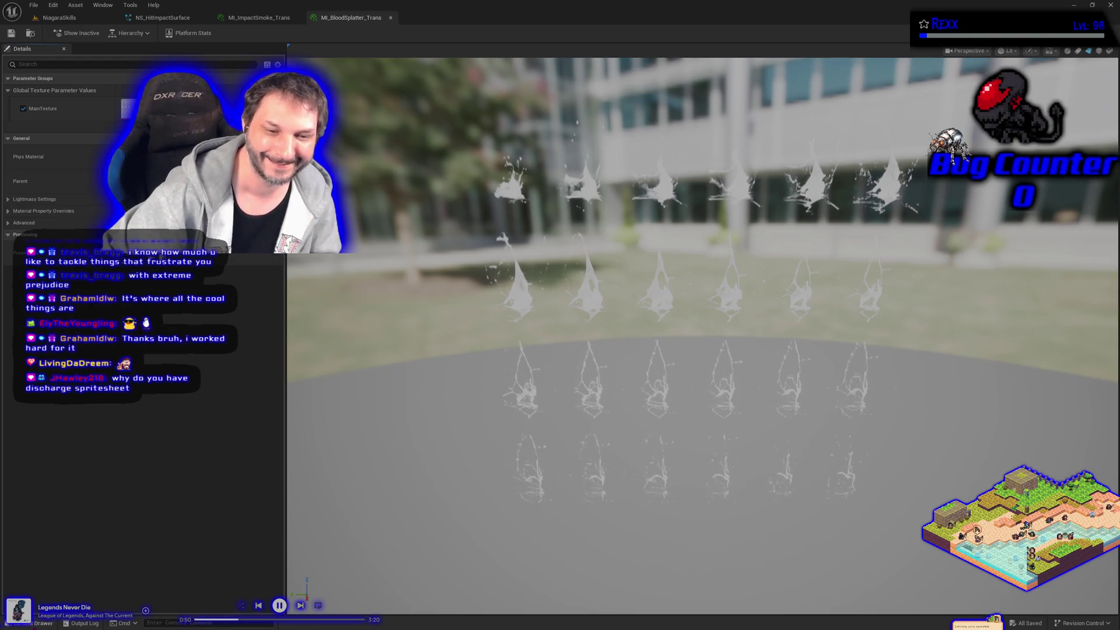
{"action": "key", "text": "ctrl+space"}
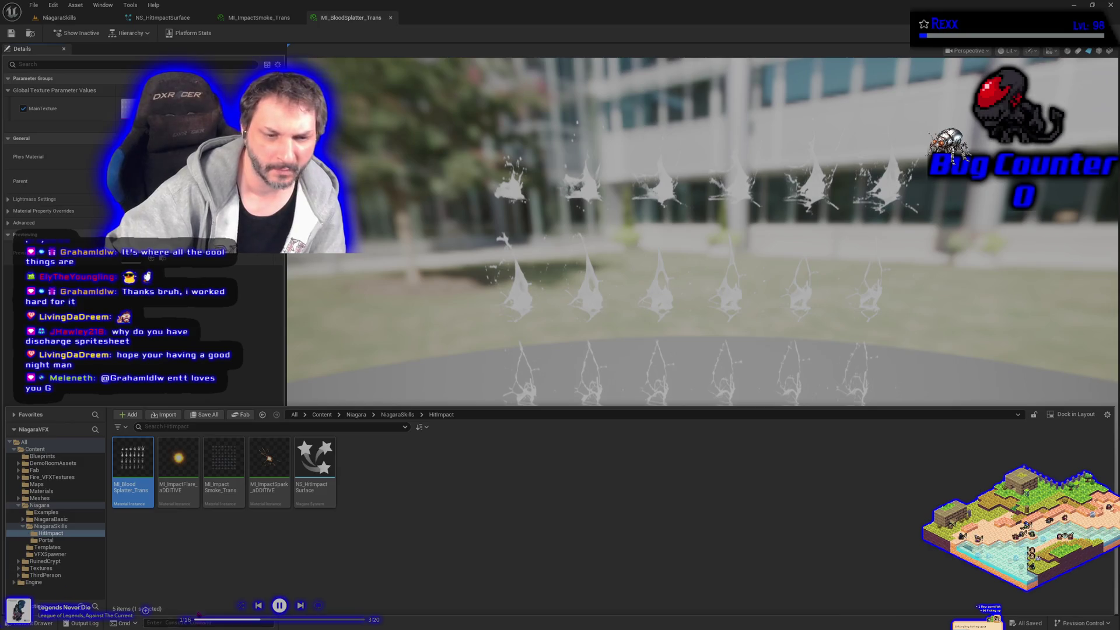
Step: Duplicate NS_HitImpactSurface as NS_HitImpactBody and open it in the Niagara editor
{"action": "left_click", "coordinate": [193, 565]}
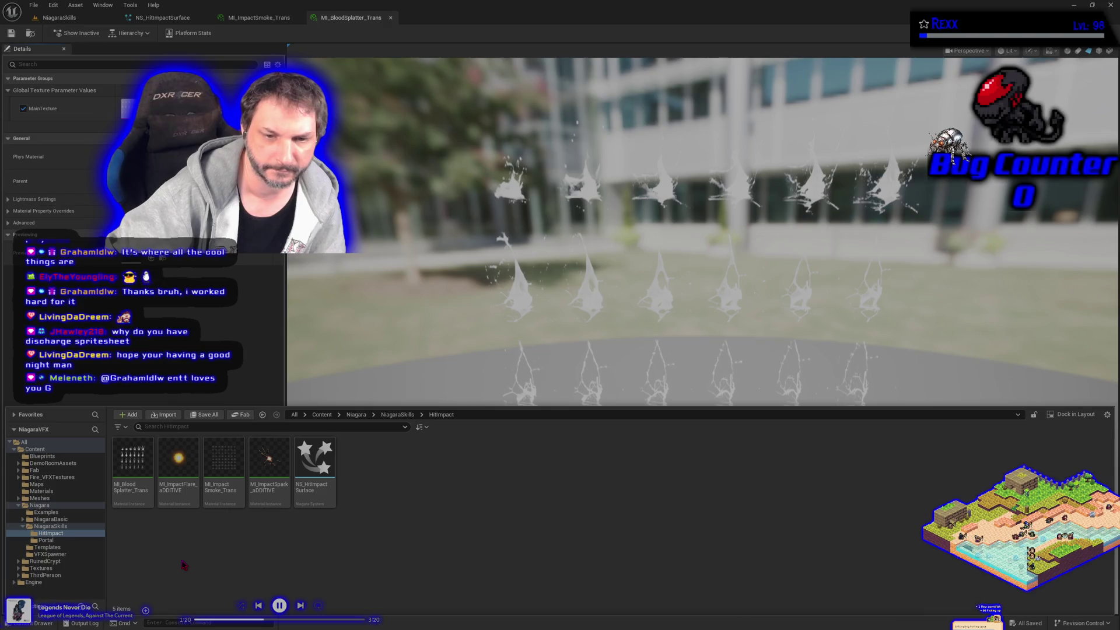
{"action": "left_click", "coordinate": [312, 496]}
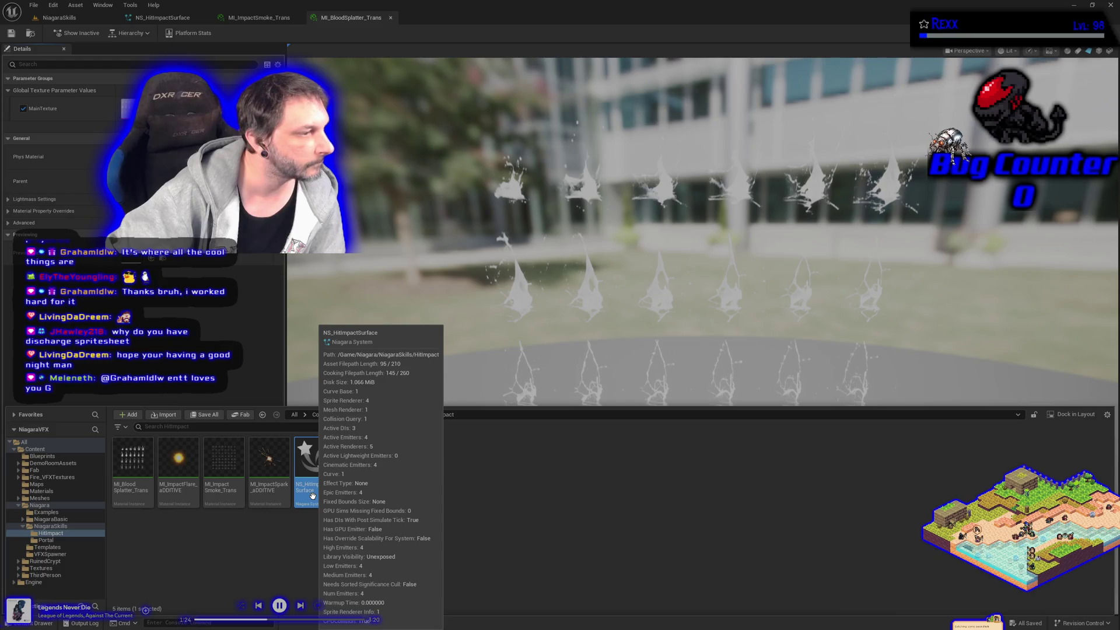
{"action": "right_click", "coordinate": [312, 496]}
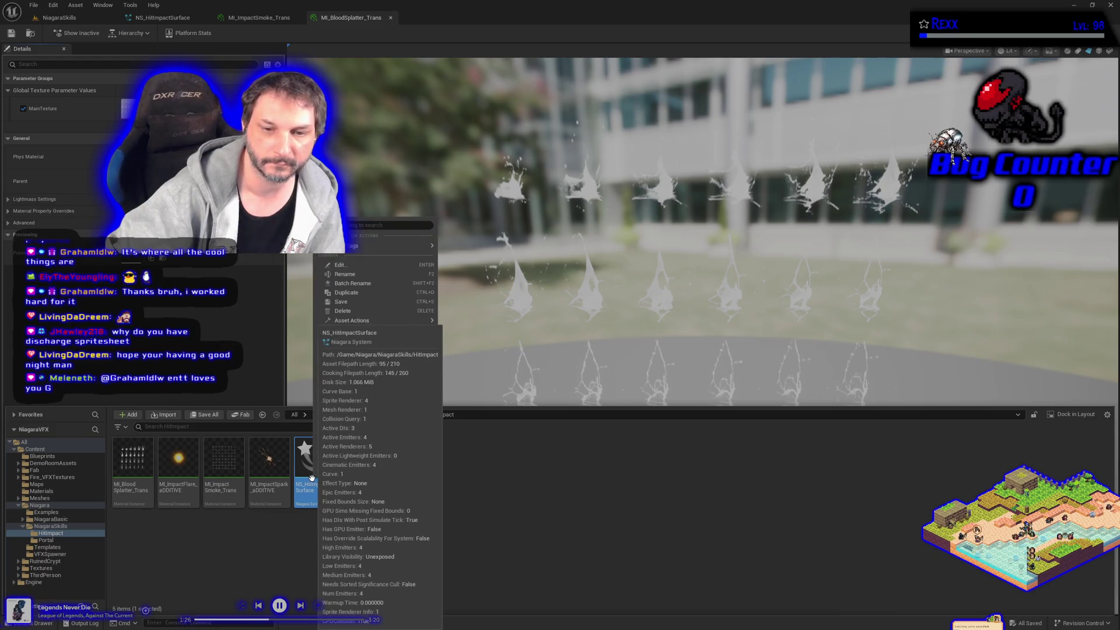
{"action": "left_click", "coordinate": [356, 291]}
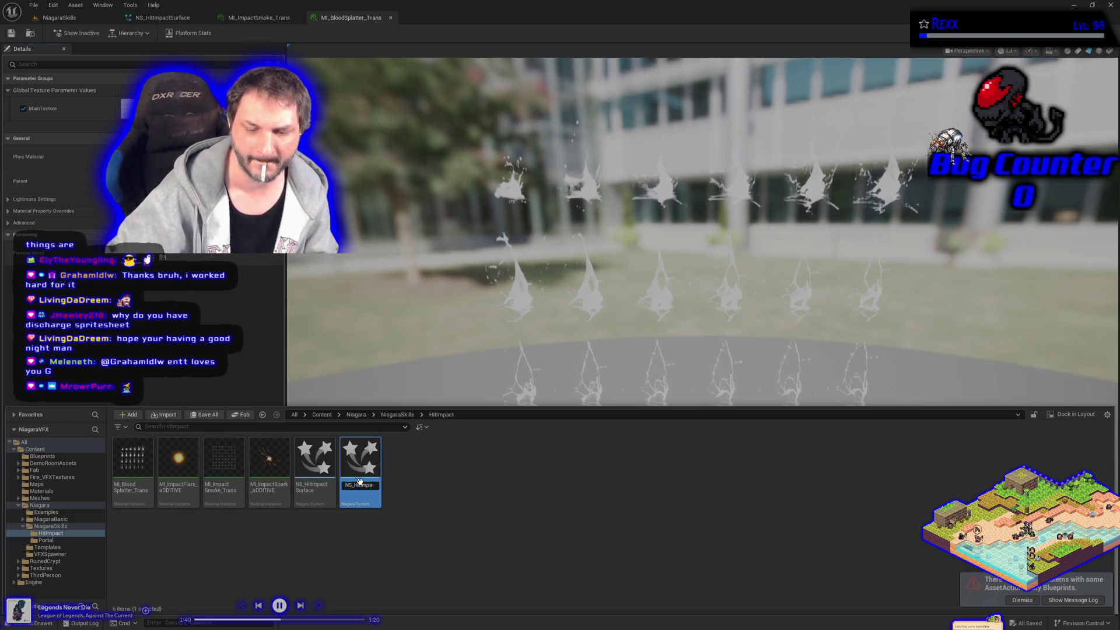
{"action": "key", "text": "End"}
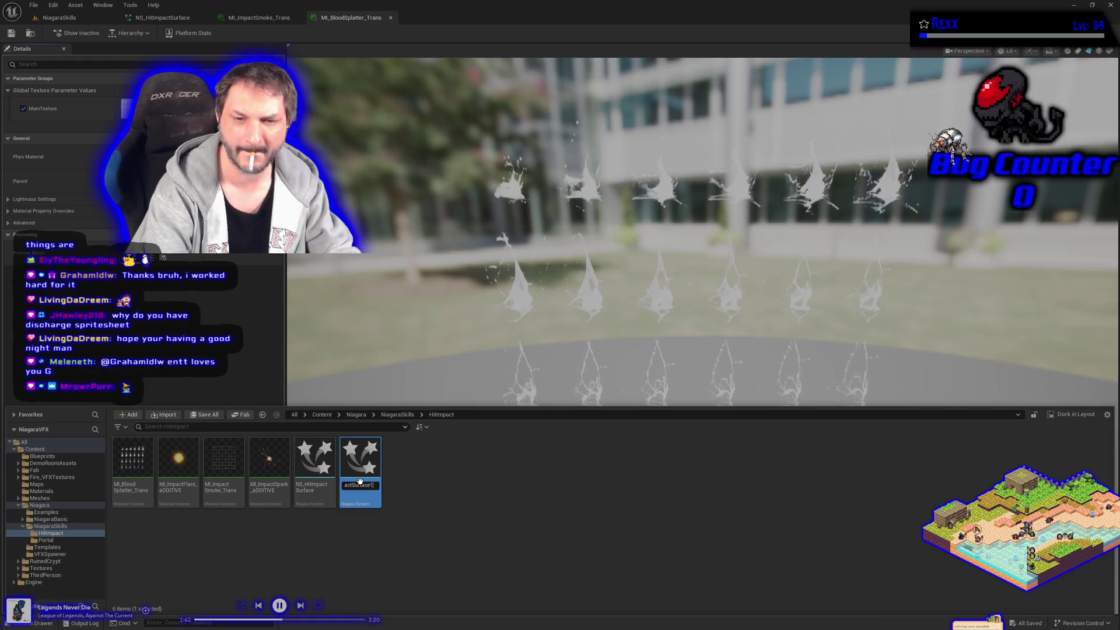
{"action": "key", "text": "BackSpace"}
{"action": "key", "text": "BackSpace"}
{"action": "key", "text": "BackSpace"}
{"action": "type", "text": "ImpactBody"}
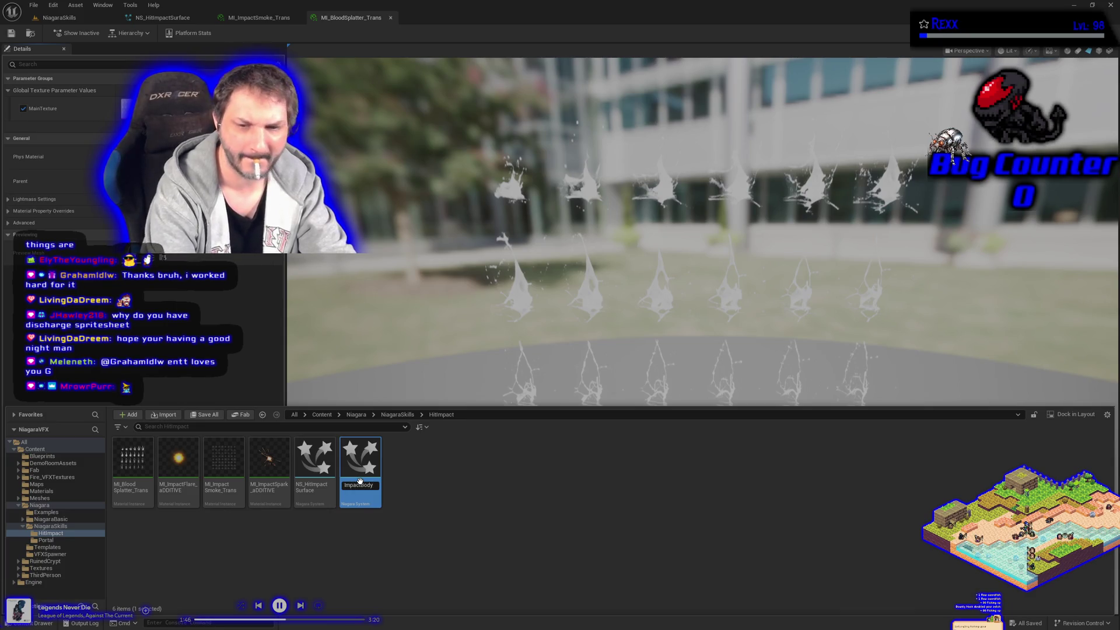
{"action": "key", "text": "Return"}
{"action": "double_click", "coordinate": [315, 466]}
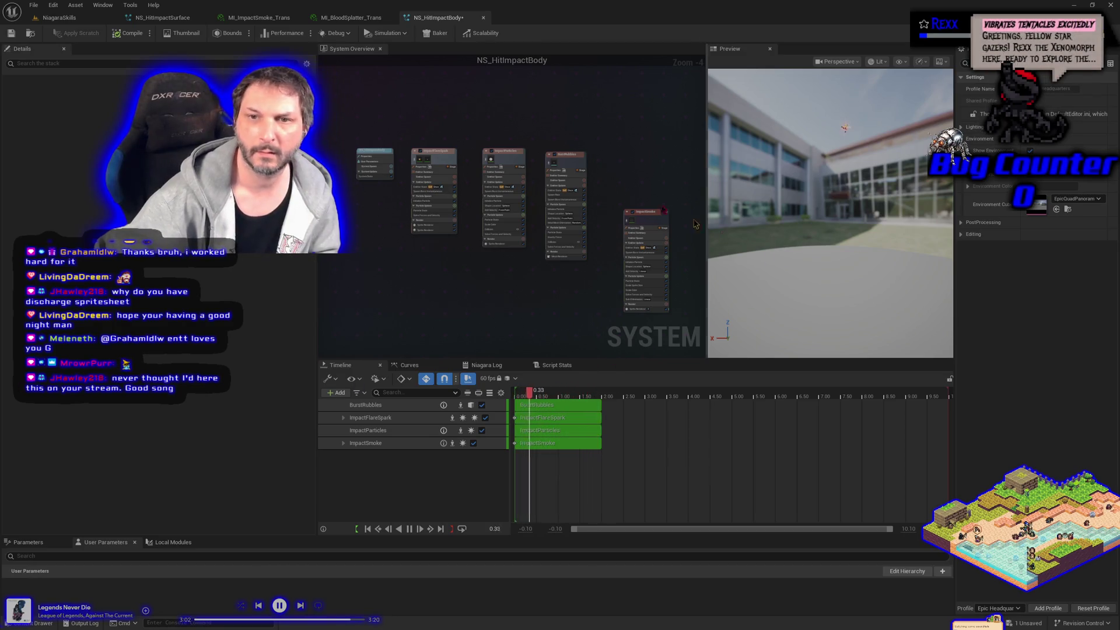
Step: Delete the BurstRubbles, ImpactParticles and ImpactSmoke emitters, keeping only ImpactFlareSpark
{"action": "left_click_drag", "start_coordinate": [516, 103], "coordinate": [624, 258]}
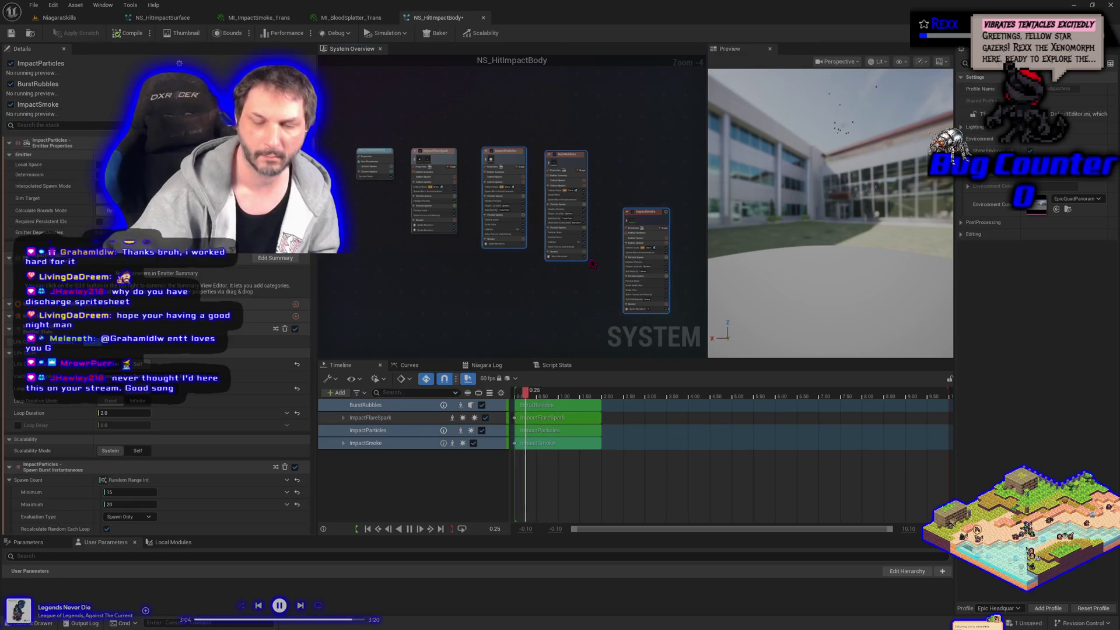
{"action": "key", "text": "Delete"}
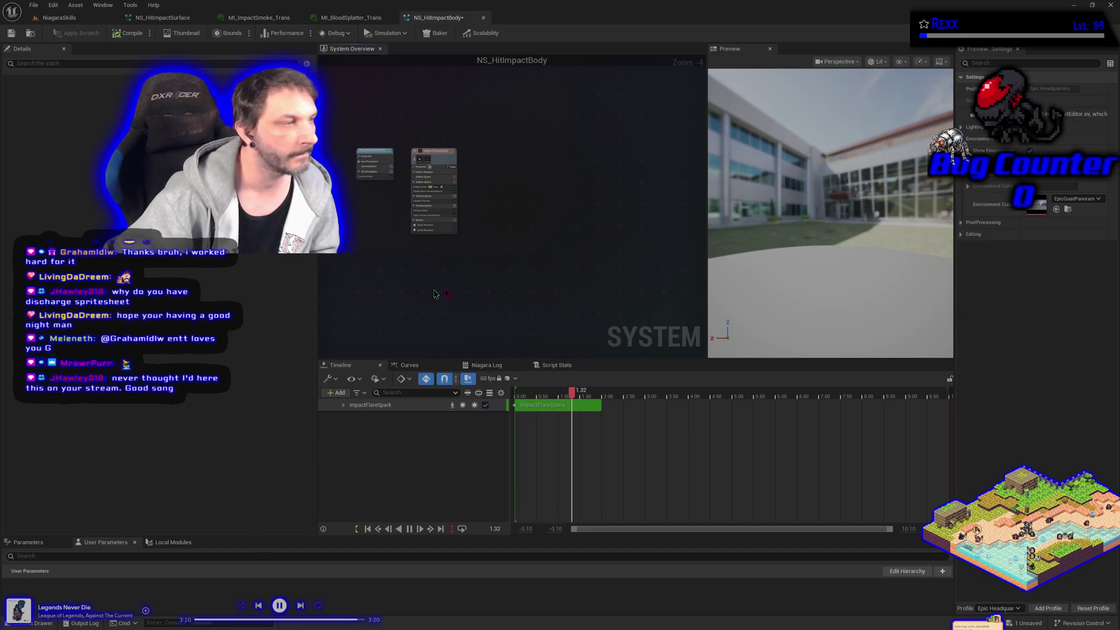
{"action": "right_click", "coordinate": [519, 195]}
Step: Add a SimpleSpriteBurst emitter next to ImpactFlareSpark and show its Sprite Renderer settings
{"action": "left_click", "coordinate": [552, 209]}
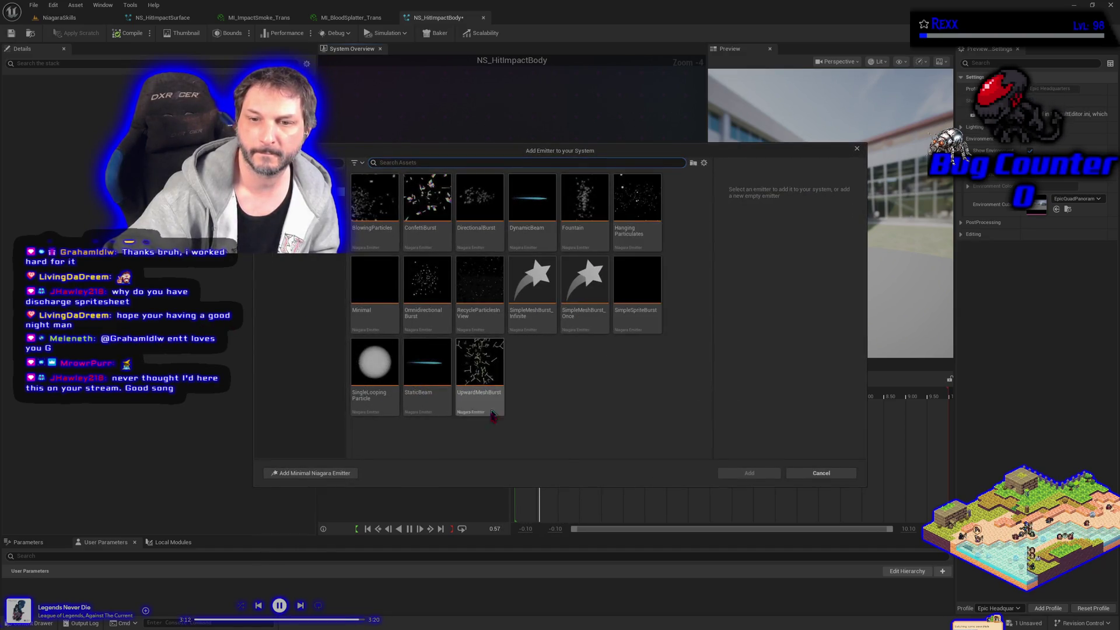
{"action": "left_click", "coordinate": [637, 292]}
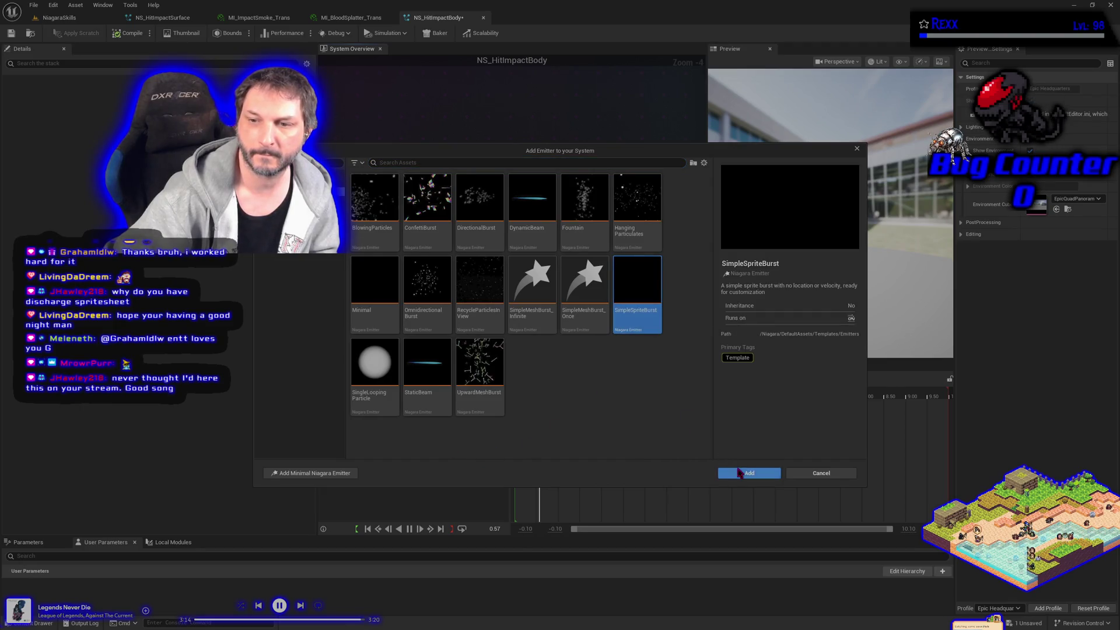
{"action": "left_click", "coordinate": [739, 472]}
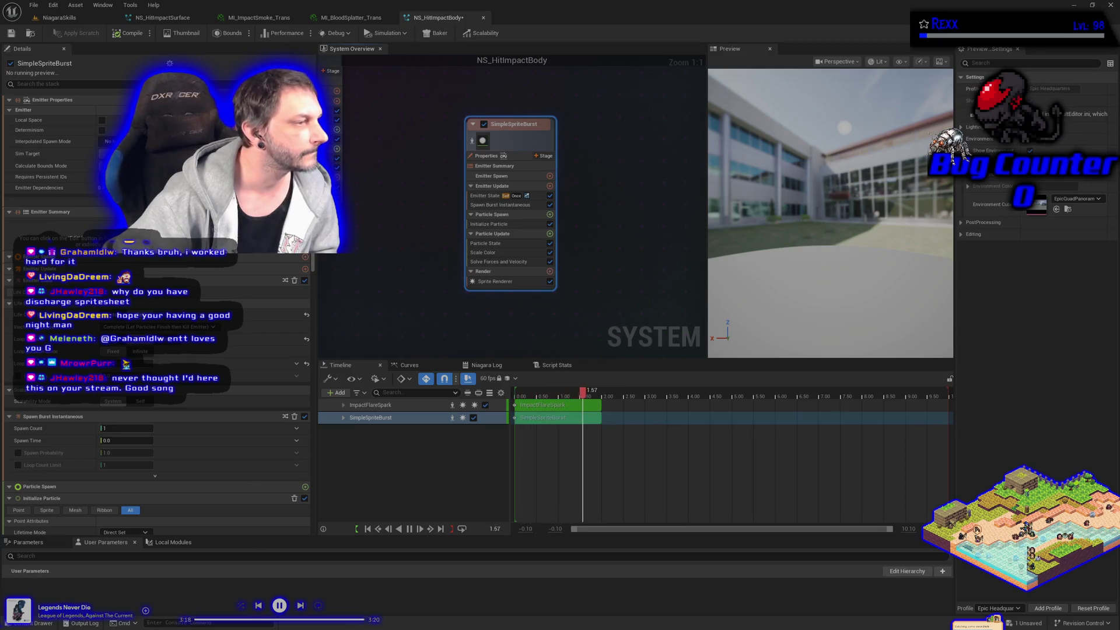
{"action": "left_click", "coordinate": [494, 282]}
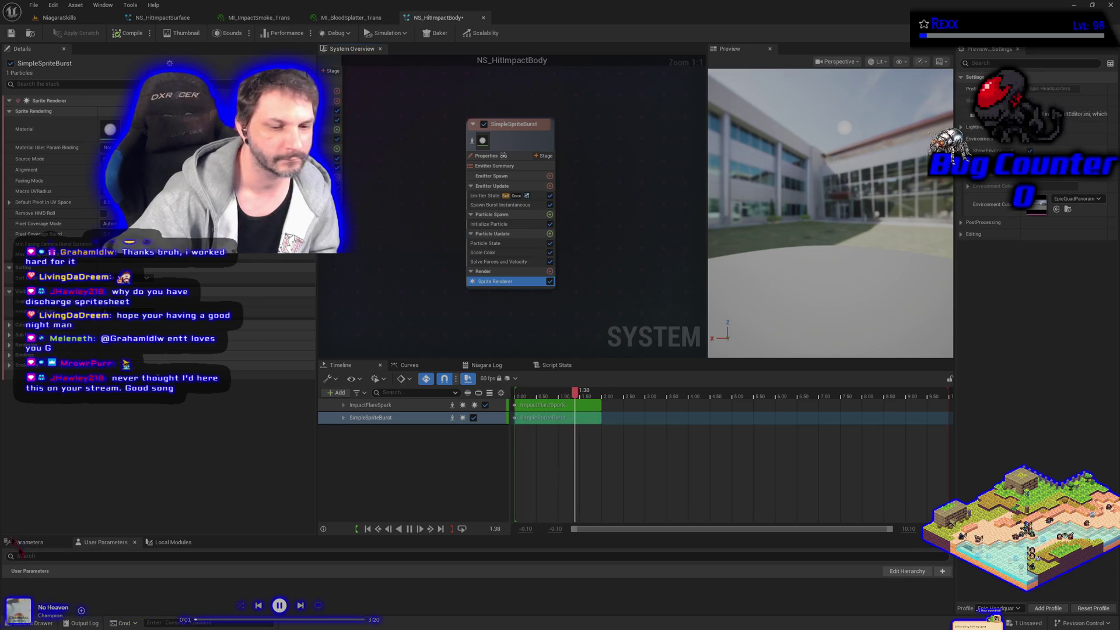
Step: Assign MI_Blood Splatter_Trans as the Sprite Renderer material and save the system
{"action": "left_click", "coordinate": [50, 623]}
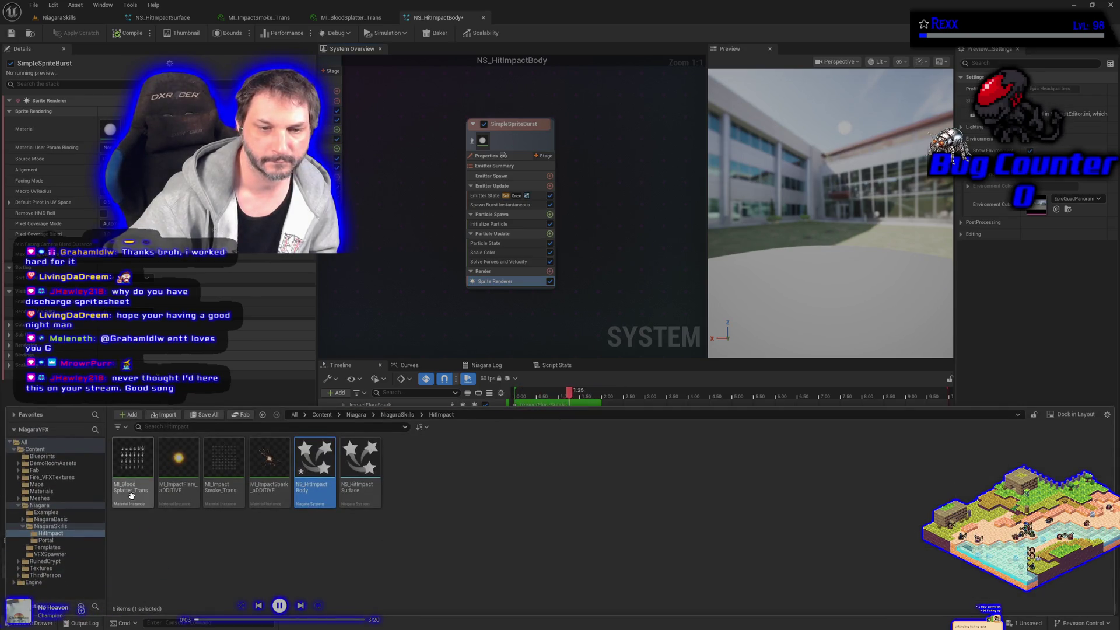
{"action": "left_click", "coordinate": [133, 467]}
{"action": "left_click", "coordinate": [136, 138]}
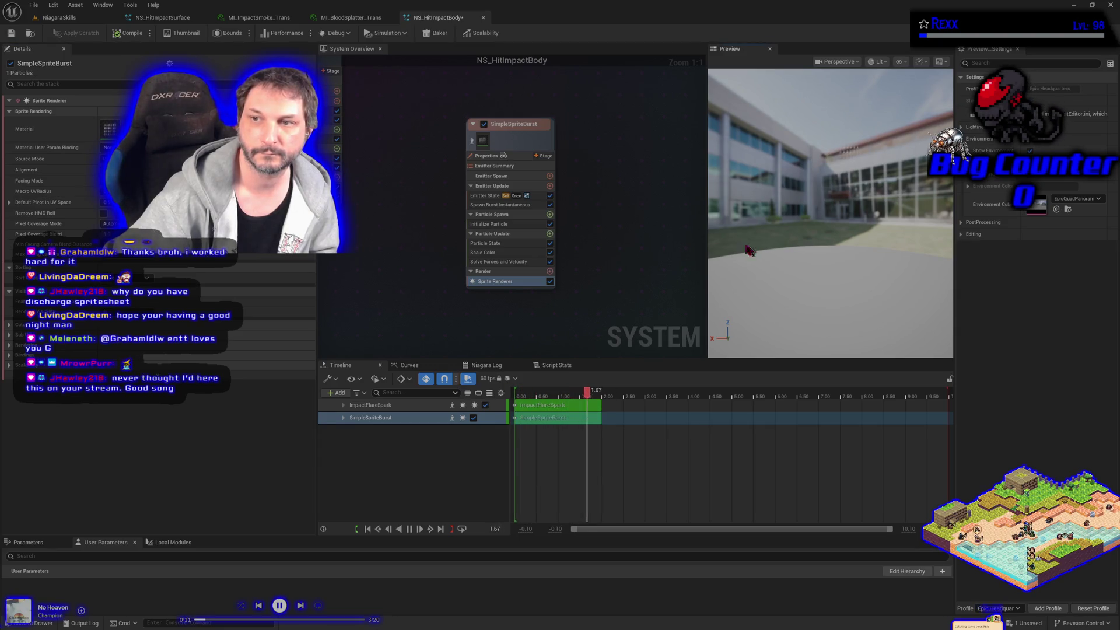
{"action": "left_click", "coordinate": [11, 34]}
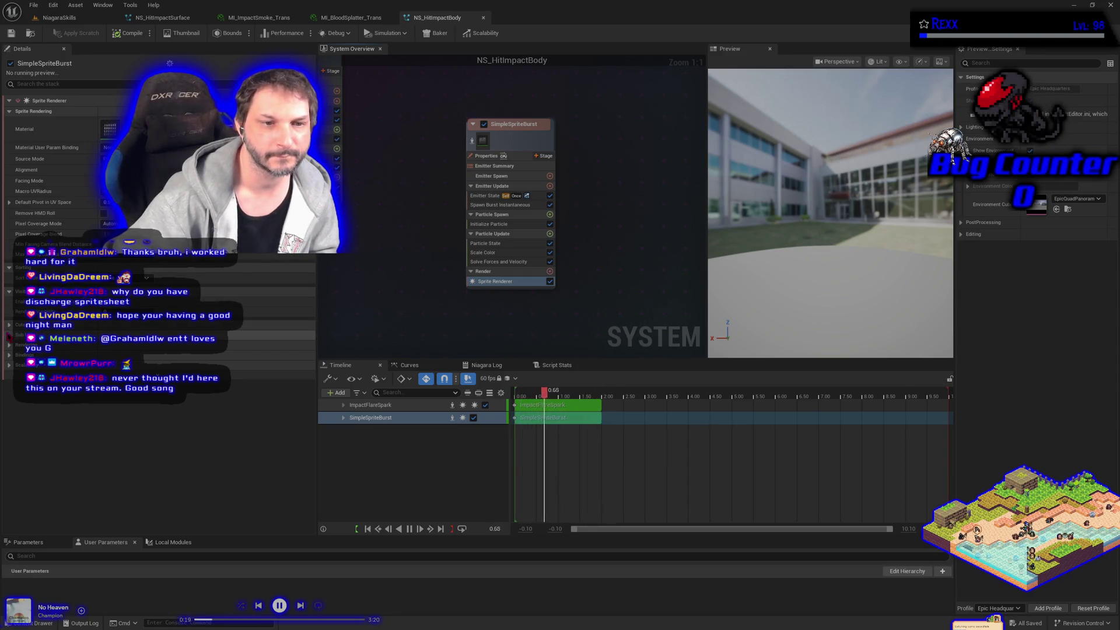
Step: Set the renderer's Sub UV Sub Image Size to 6 and reselect the SimpleSpriteBurst emitter
{"action": "left_click", "coordinate": [9, 335]}
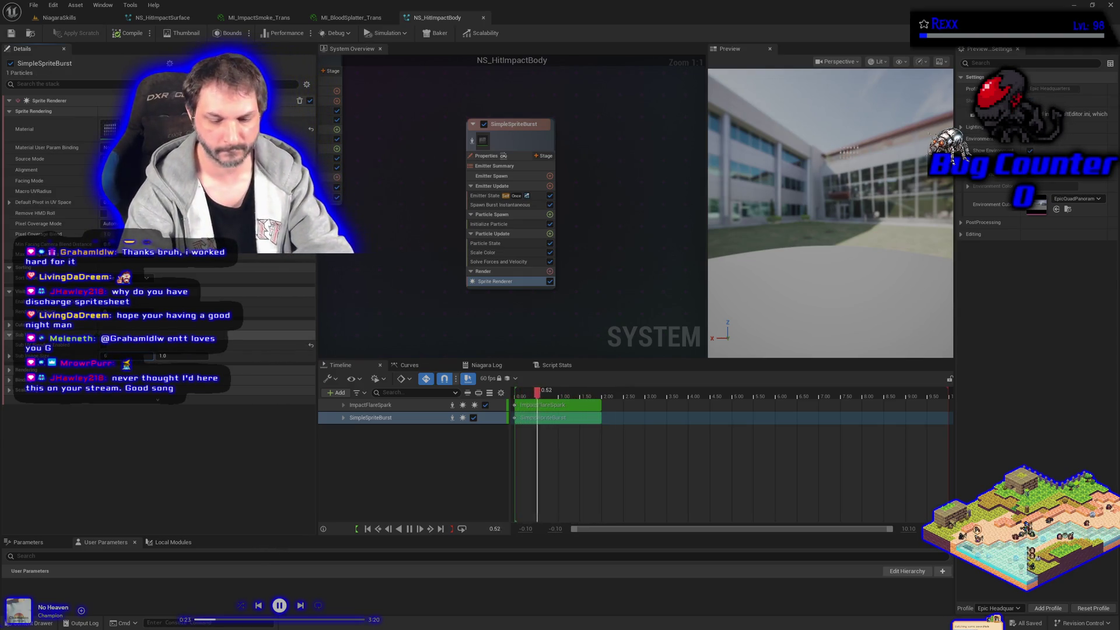
{"action": "key", "text": "Return"}
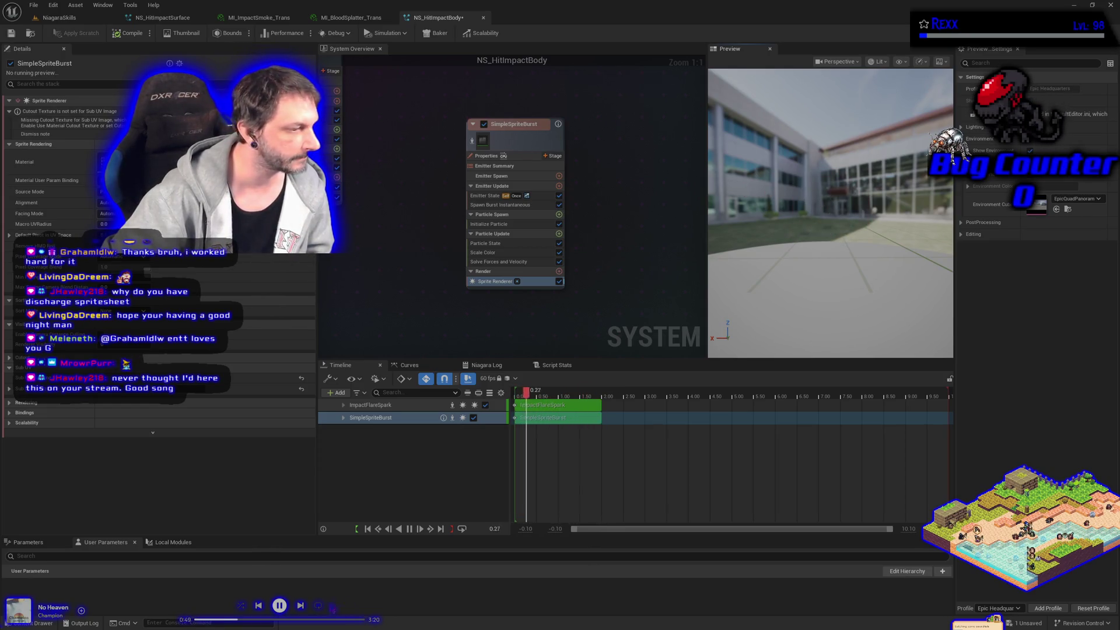
{"action": "left_click", "coordinate": [301, 607]}
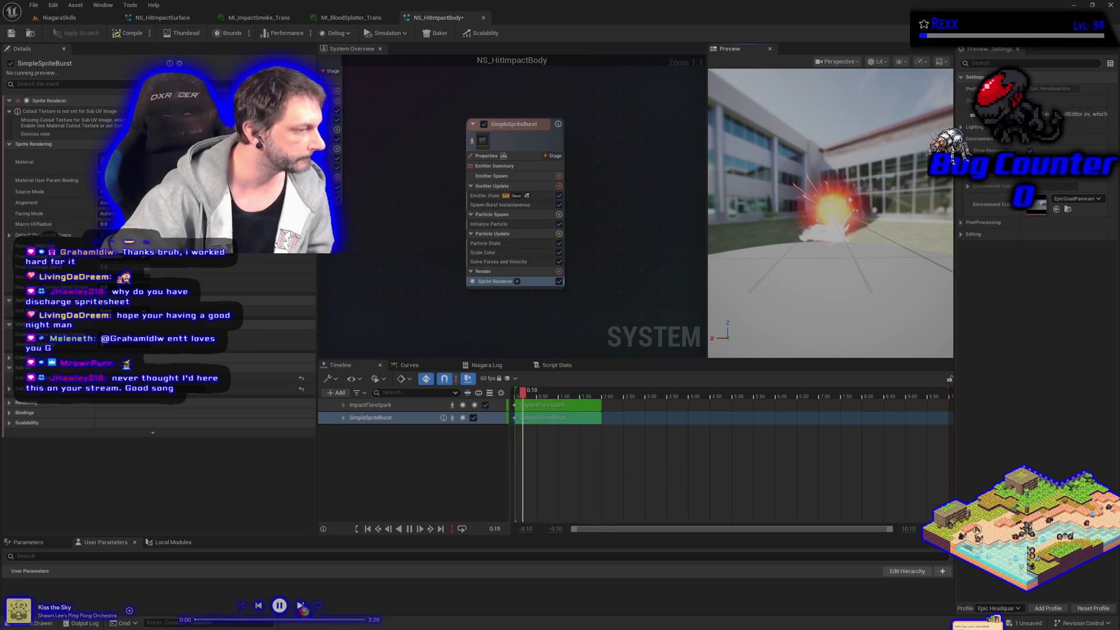
{"action": "left_click", "coordinate": [301, 607]}
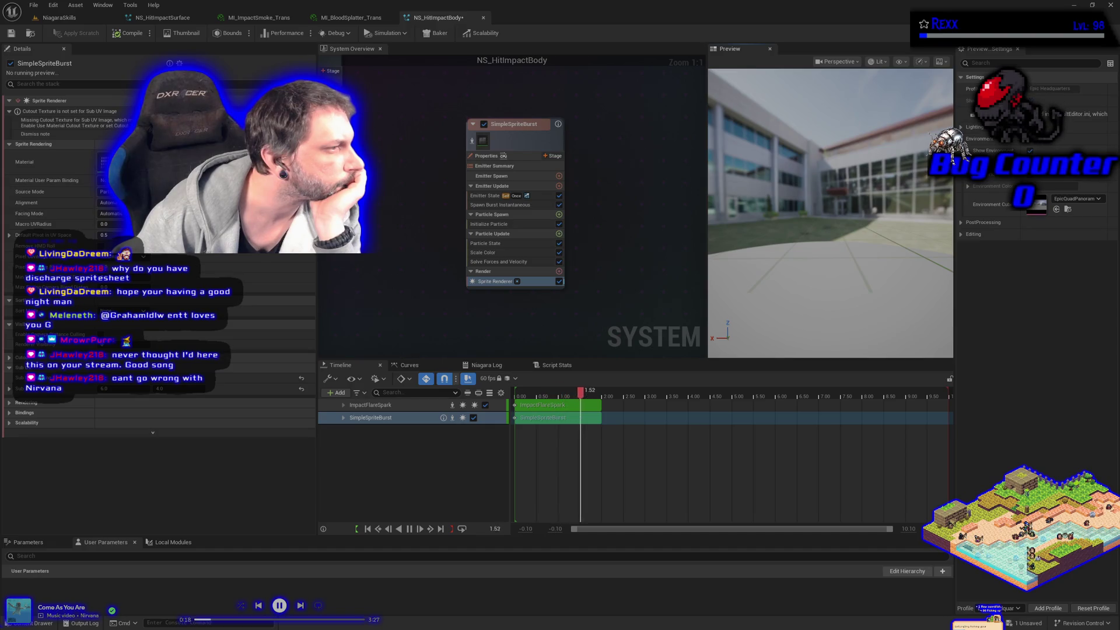
{"action": "left_click", "coordinate": [510, 129]}
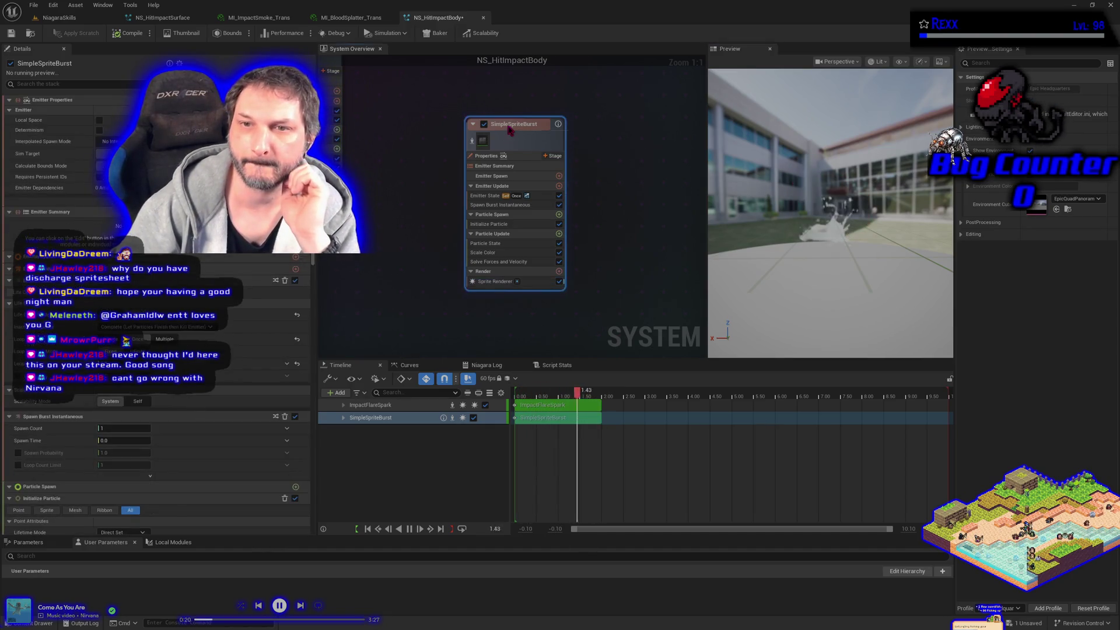
Step: Rename the SimpleSpriteBurst emitter to Bloodburst
{"action": "double_click", "coordinate": [509, 124]}
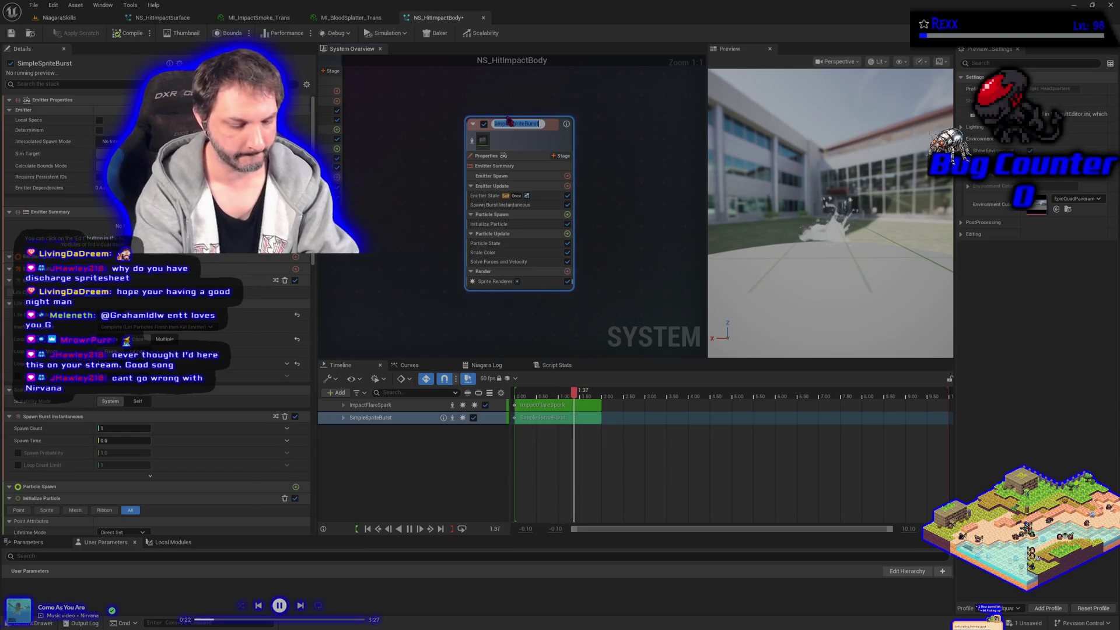
{"action": "type", "text": "Burst"}
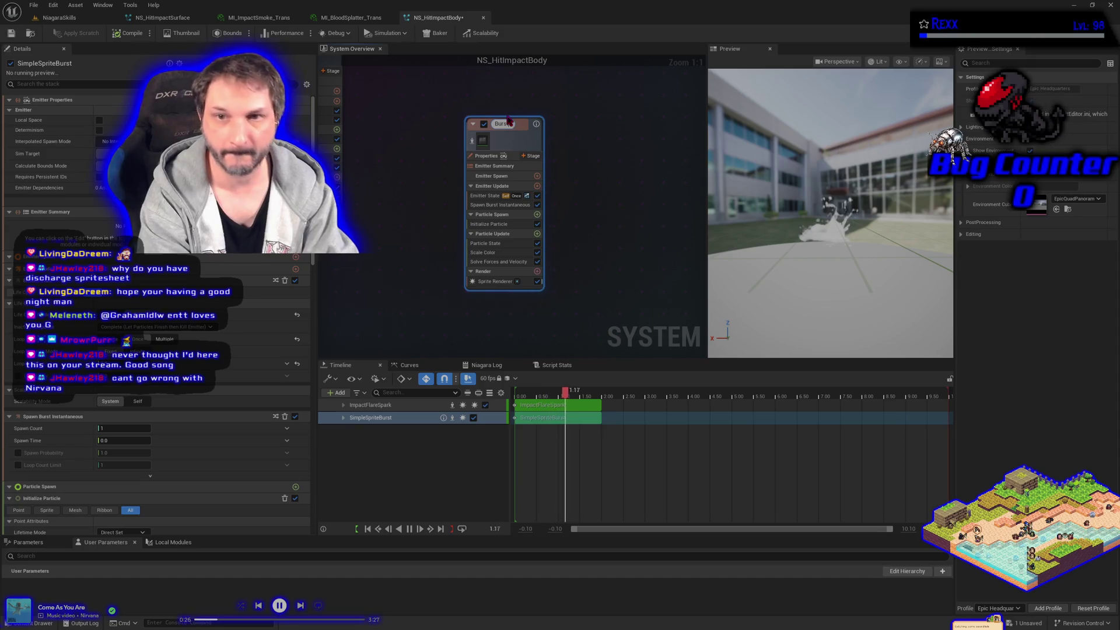
{"action": "key", "text": "BackSpace"}
{"action": "key", "text": "BackSpace"}
{"action": "key", "text": "BackSpace"}
{"action": "type", "text": "Blo"}
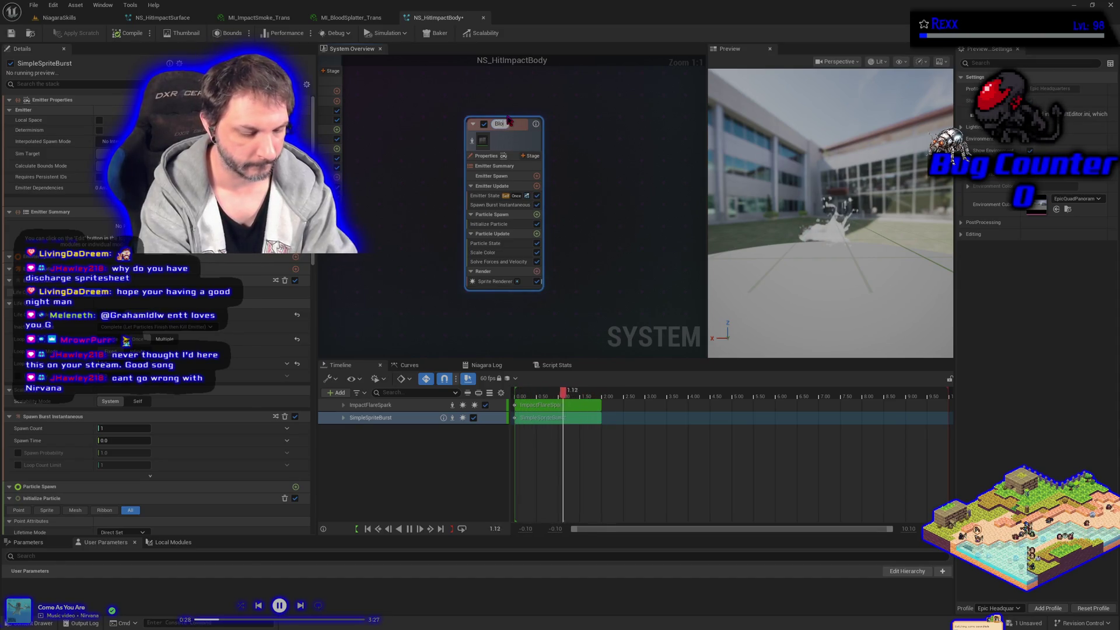
{"action": "type", "text": "o"}
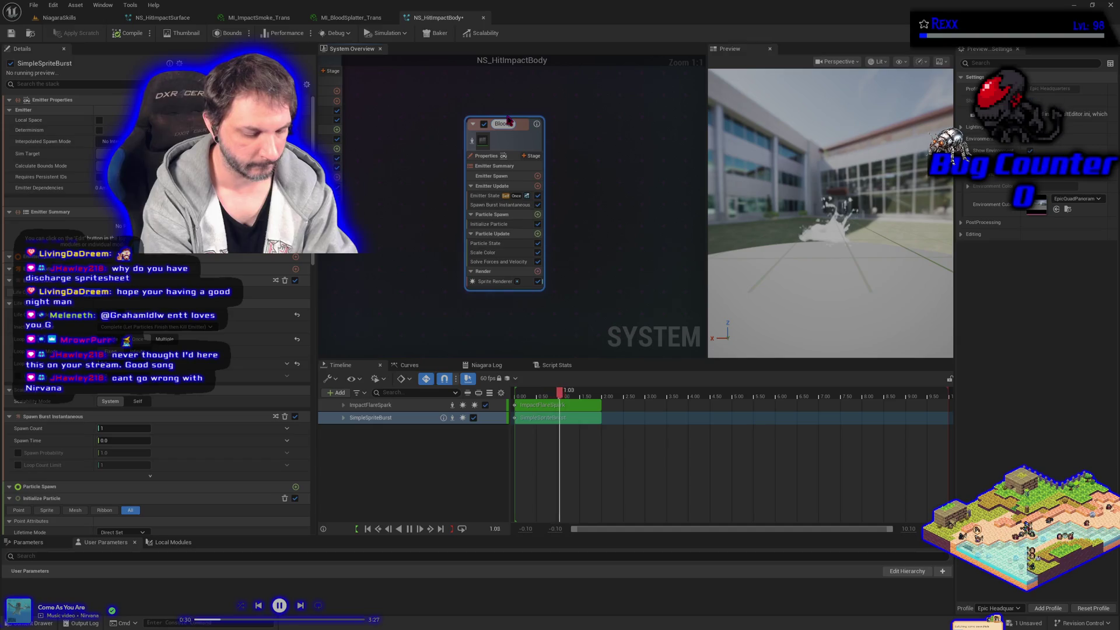
{"action": "type", "text": "dburst"}
{"action": "key", "text": "Return"}
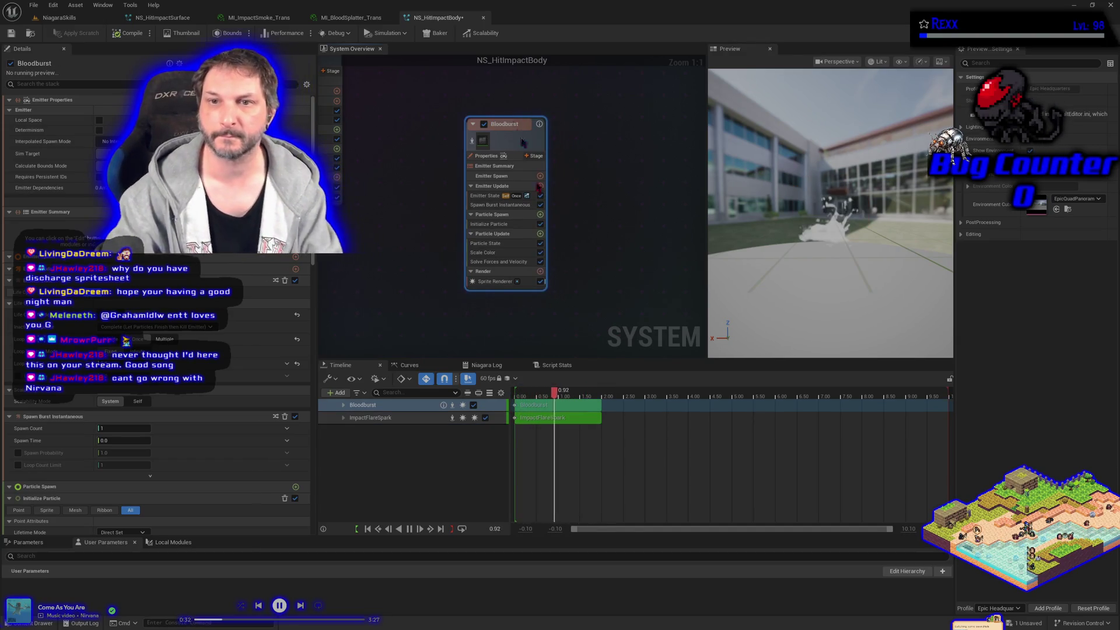
Step: Save NS_HitImpactBody from the File menu and recompile it
{"action": "left_click", "coordinate": [36, 5]}
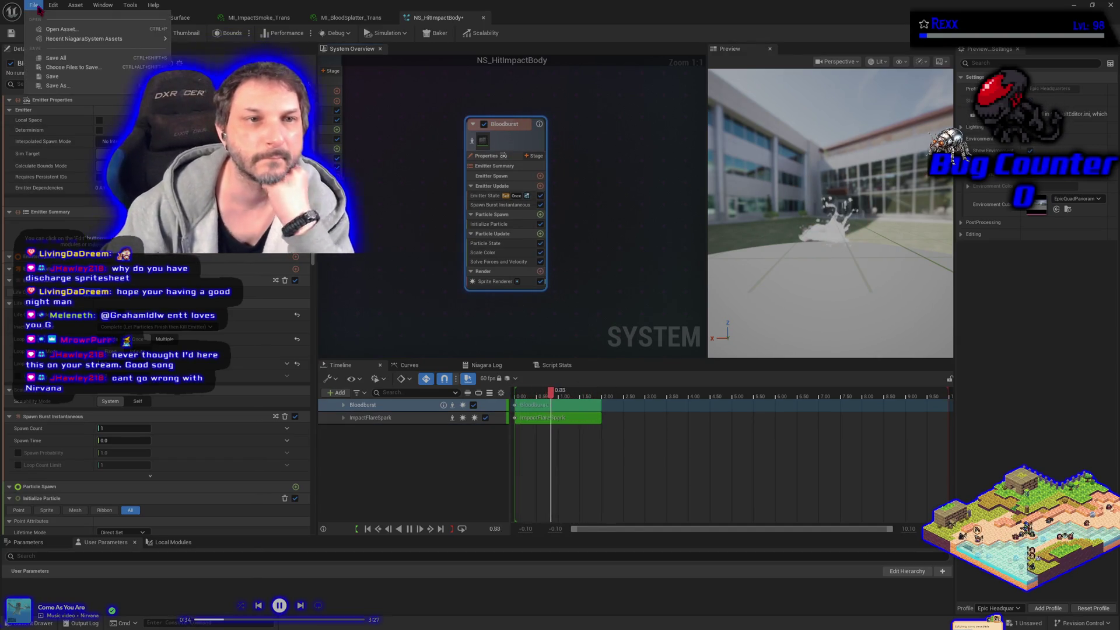
{"action": "left_click", "coordinate": [56, 58]}
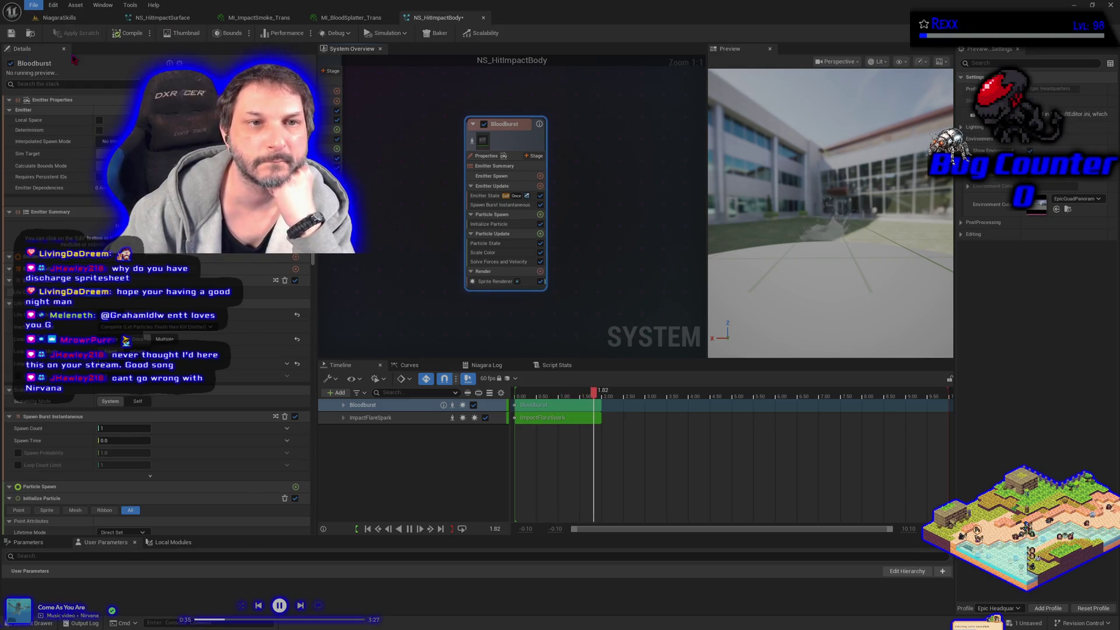
{"action": "left_click", "coordinate": [133, 35]}
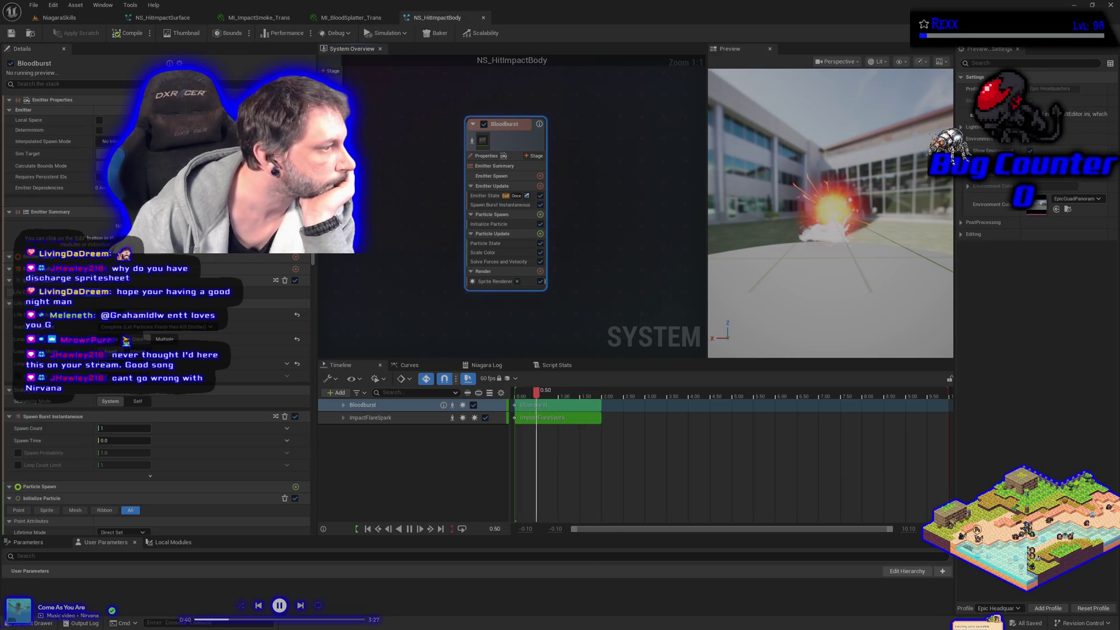
Step: Add the Sub UVAnimation module to Bloodburst's Particle Update, then select Initialize Particle
{"action": "mouse_move", "coordinate": [521, 246]}
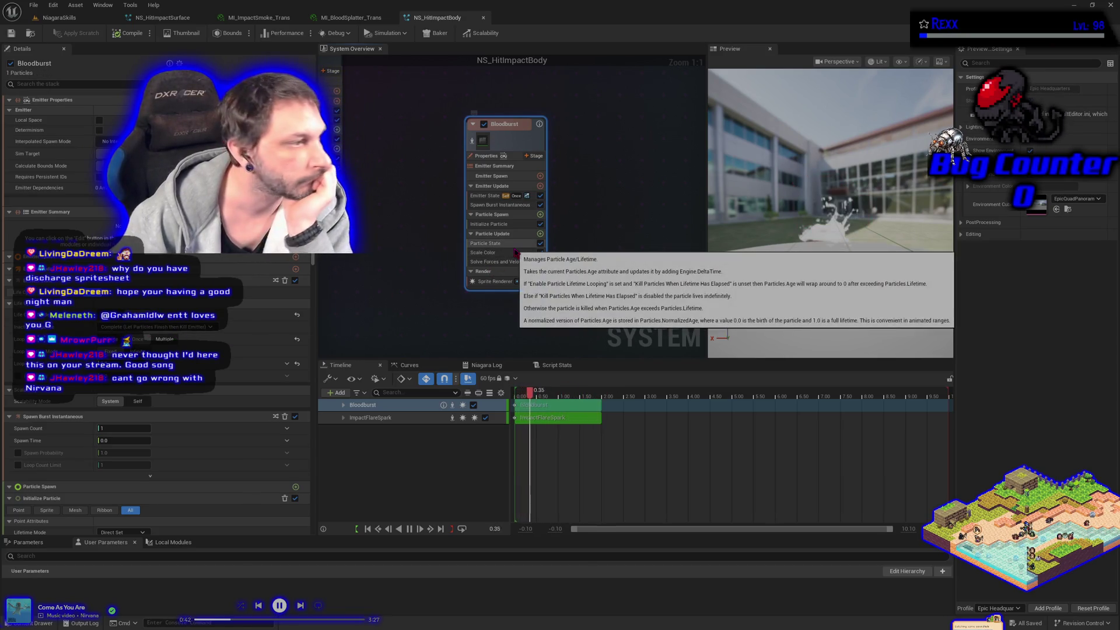
{"action": "left_click", "coordinate": [539, 233]}
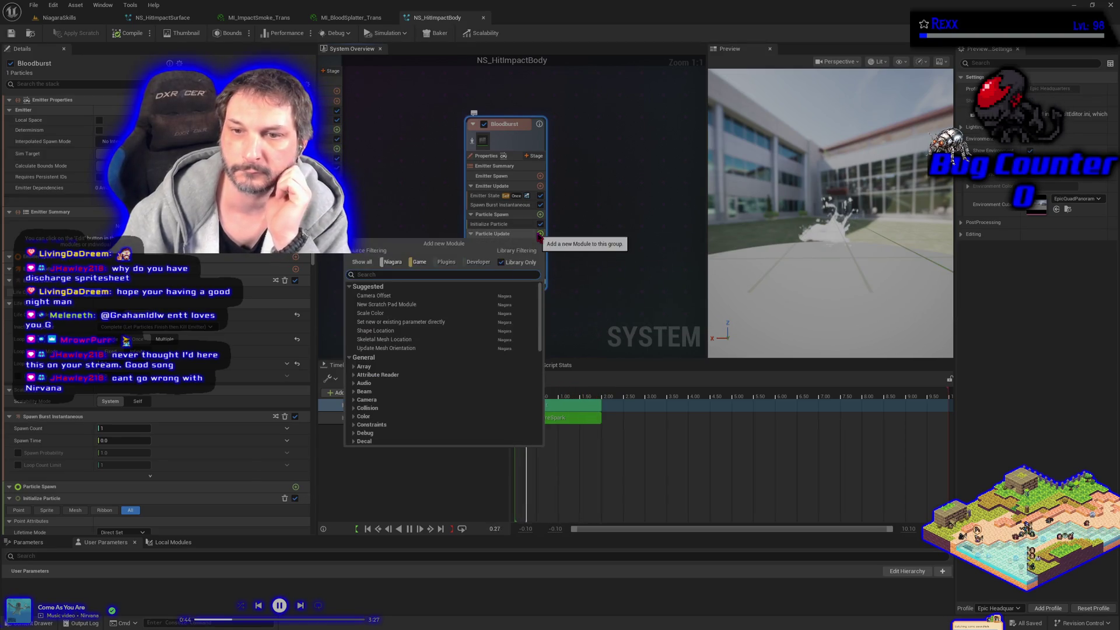
{"action": "type", "text": "sub"}
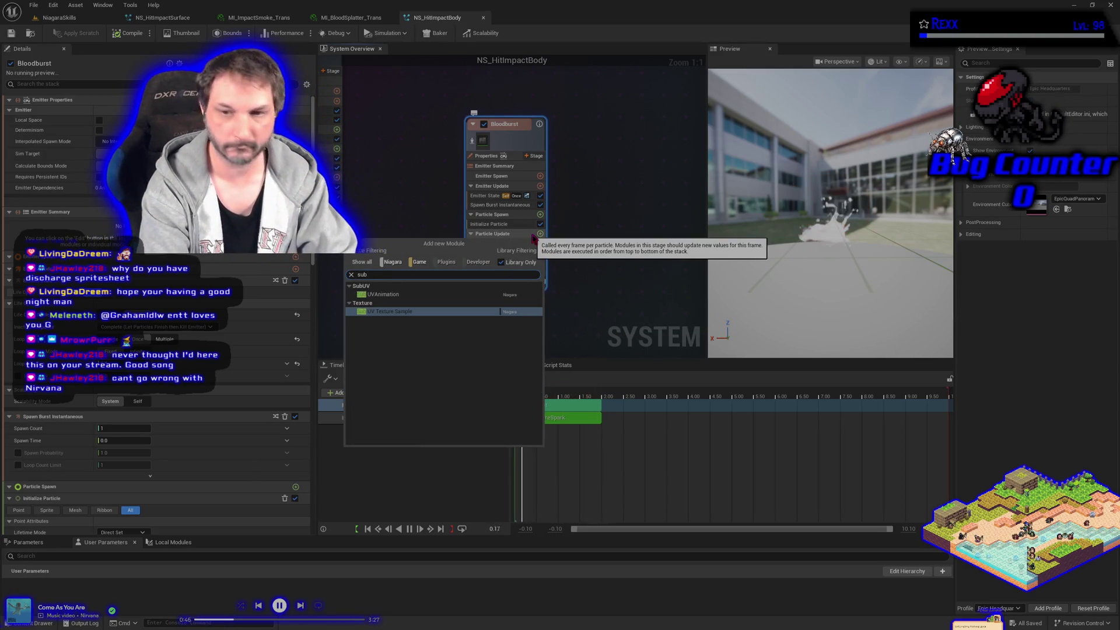
{"action": "key", "text": "Up"}
{"action": "key", "text": "Return"}
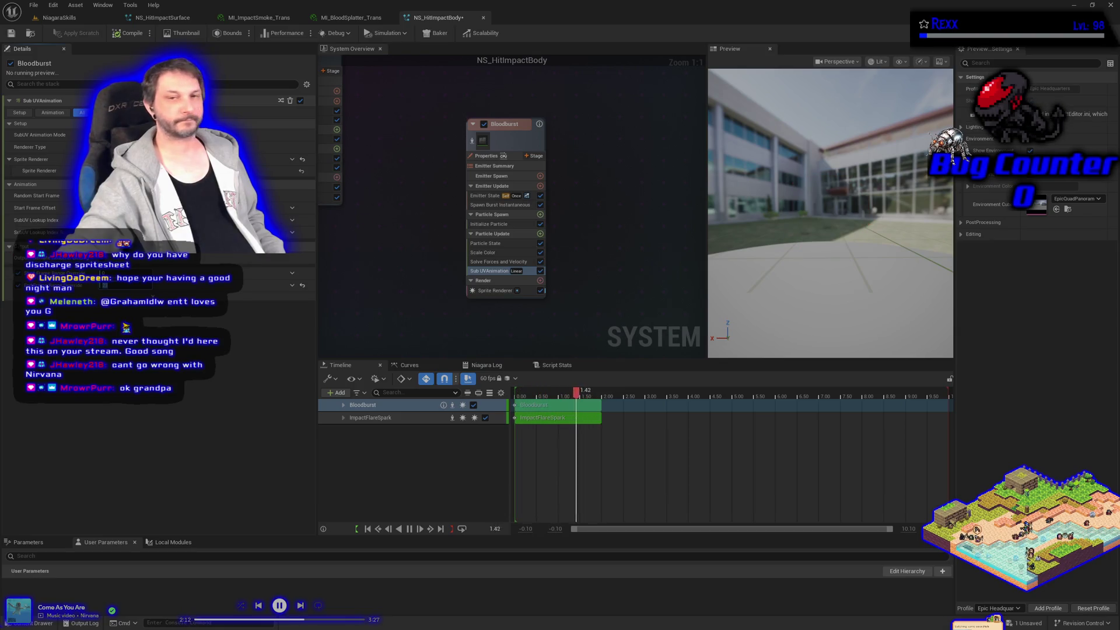
{"action": "left_click", "coordinate": [489, 224]}
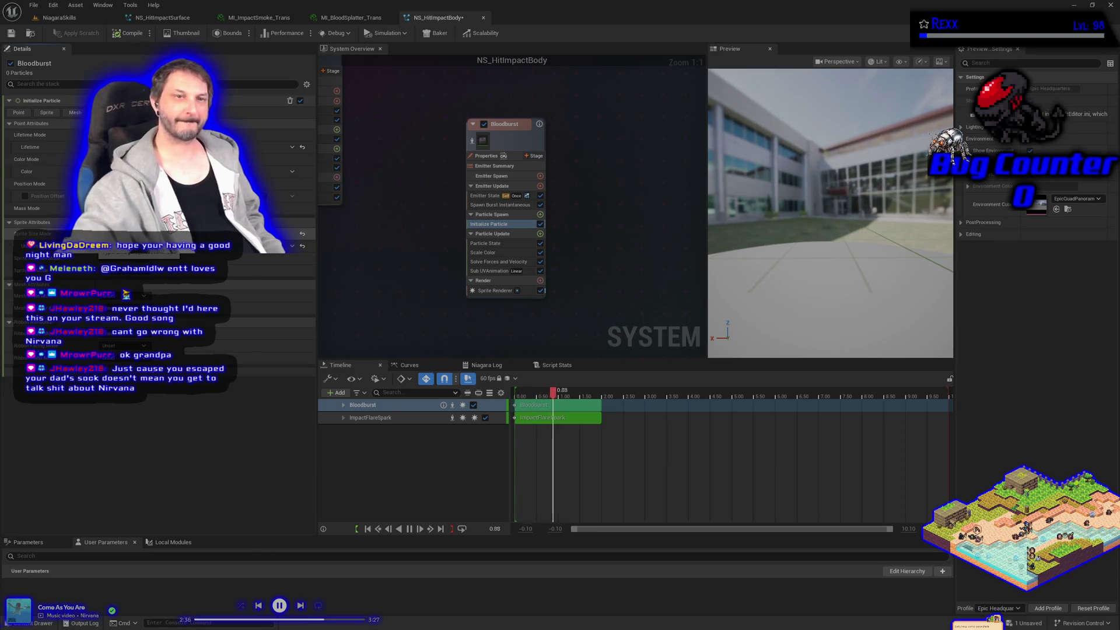
Step: Save the system and set the sprite rotation mode to Random
{"action": "left_click", "coordinate": [12, 33]}
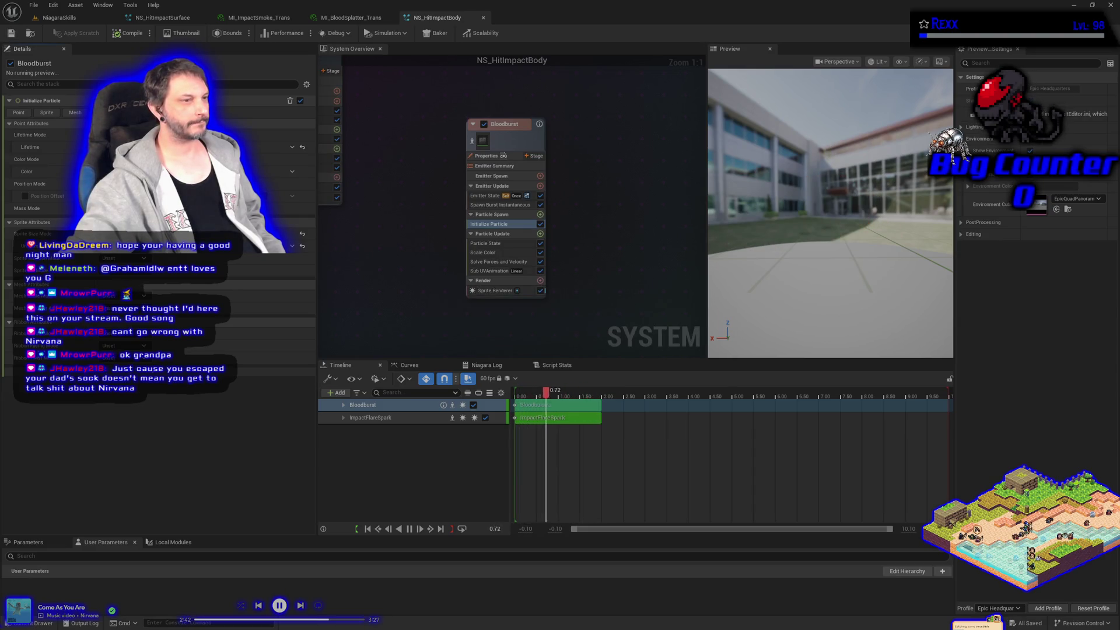
{"action": "left_click", "coordinate": [125, 271]}
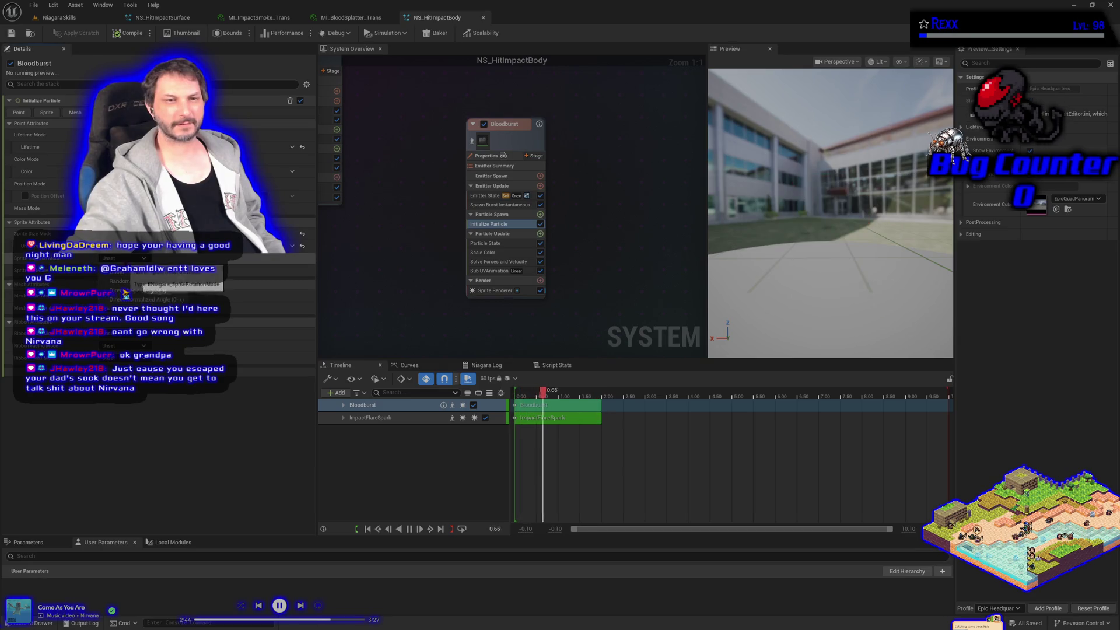
{"action": "left_click", "coordinate": [119, 280]}
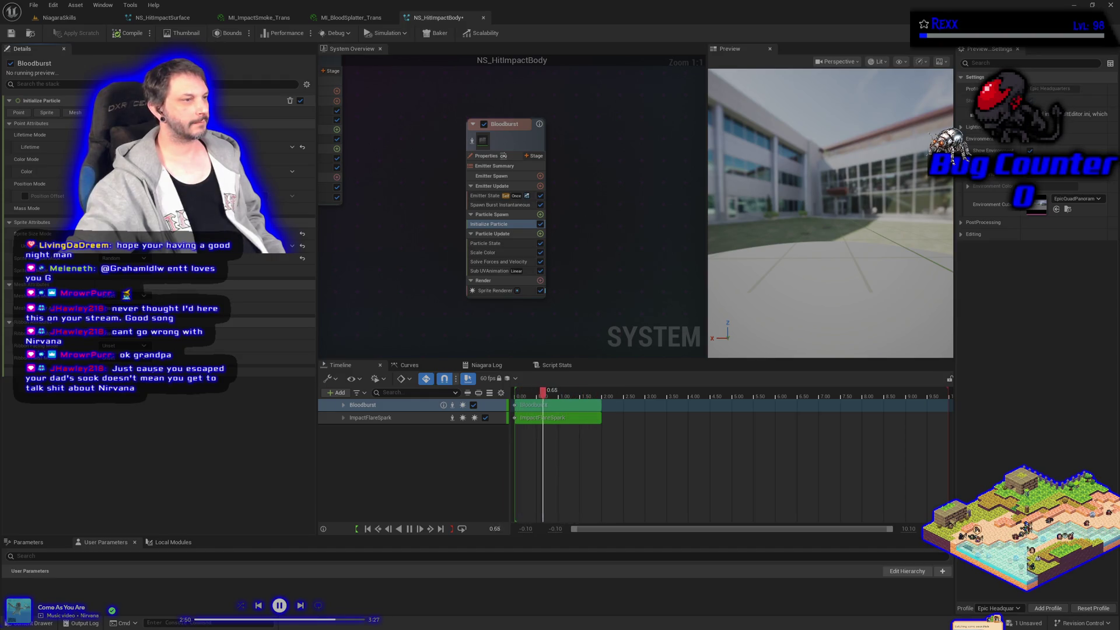
Step: Delete the Scale Color module from Bloodburst's Particle Update
{"action": "left_click", "coordinate": [516, 252]}
{"action": "key", "text": "Delete"}
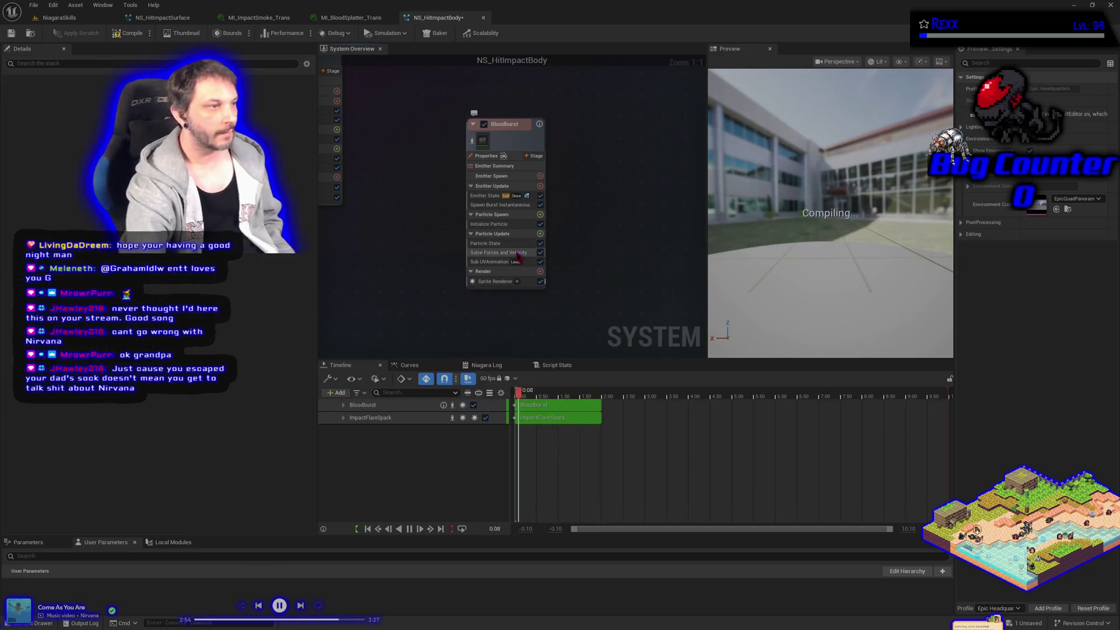
{"action": "left_click", "coordinate": [540, 214]}
Step: Add a Color module to Bloodburst's Particle Spawn and switch it to Color from Curve
{"action": "type", "text": "color"}
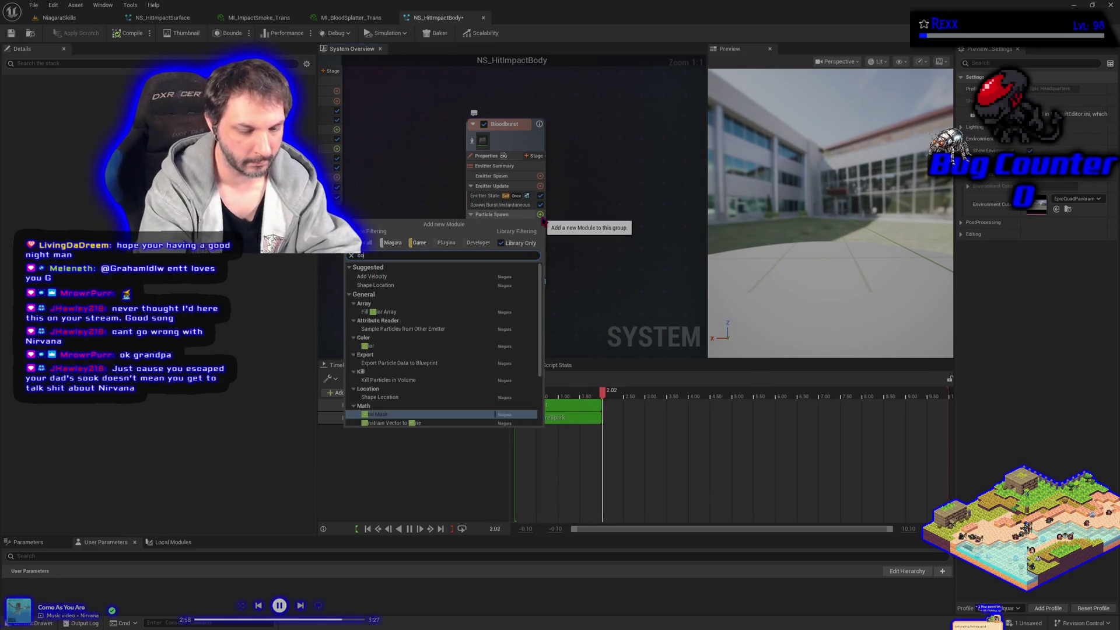
{"action": "key", "text": "Return"}
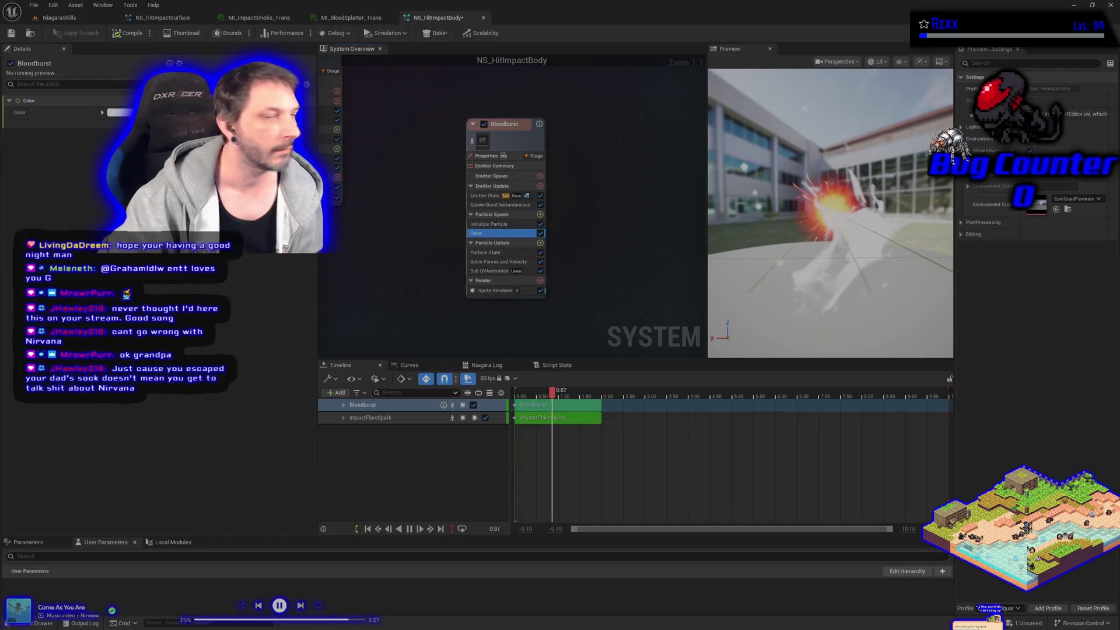
{"action": "left_click", "coordinate": [102, 112]}
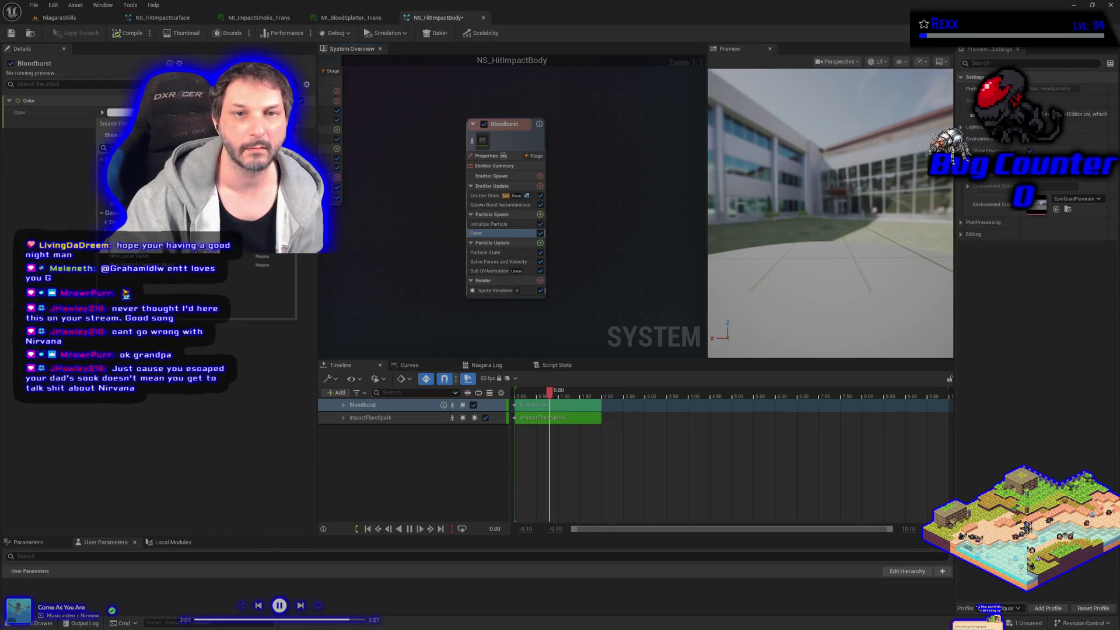
{"action": "left_click", "coordinate": [128, 222]}
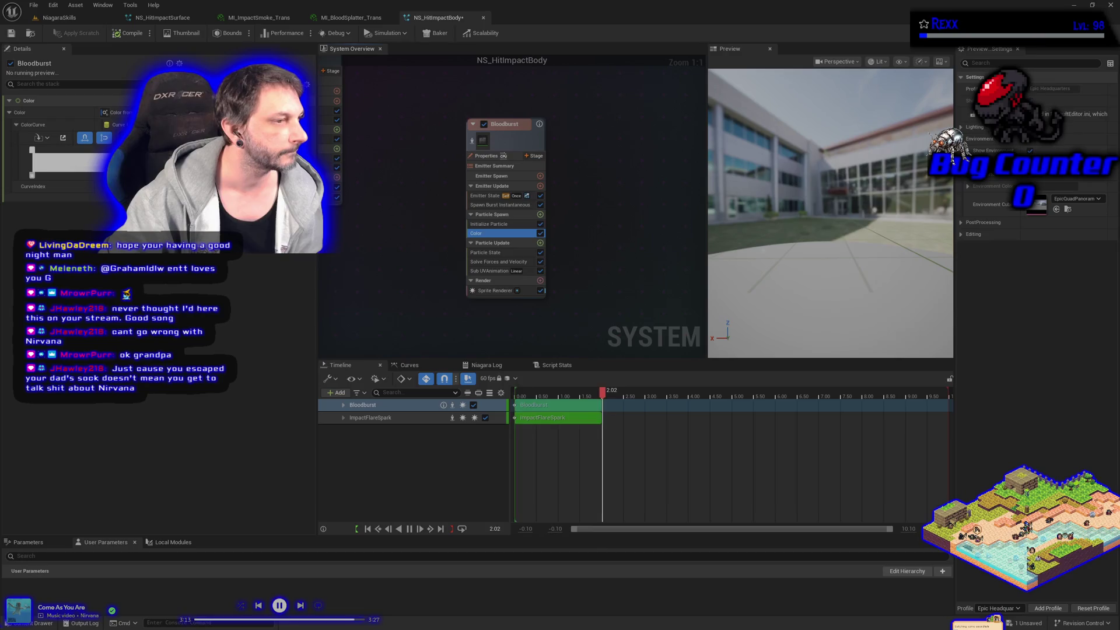
Step: Set the colour curve's first key to red
{"action": "double_click", "coordinate": [32, 150]}
{"action": "left_click_drag", "start_coordinate": [84, 186], "coordinate": [125, 193]}
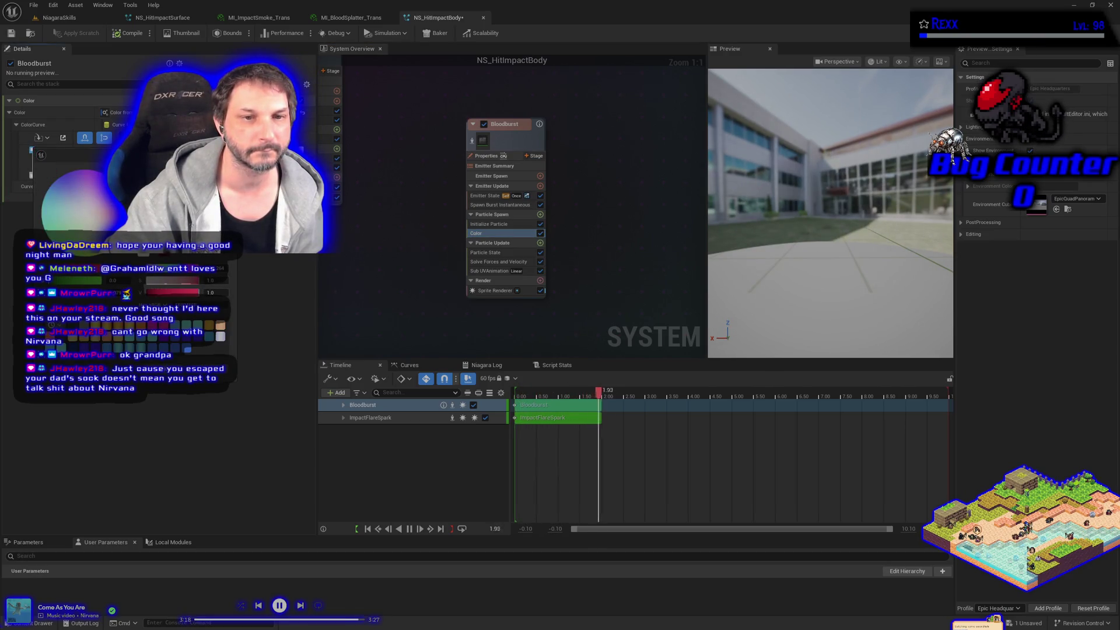
{"action": "left_click_drag", "start_coordinate": [126, 294], "coordinate": [126, 293]}
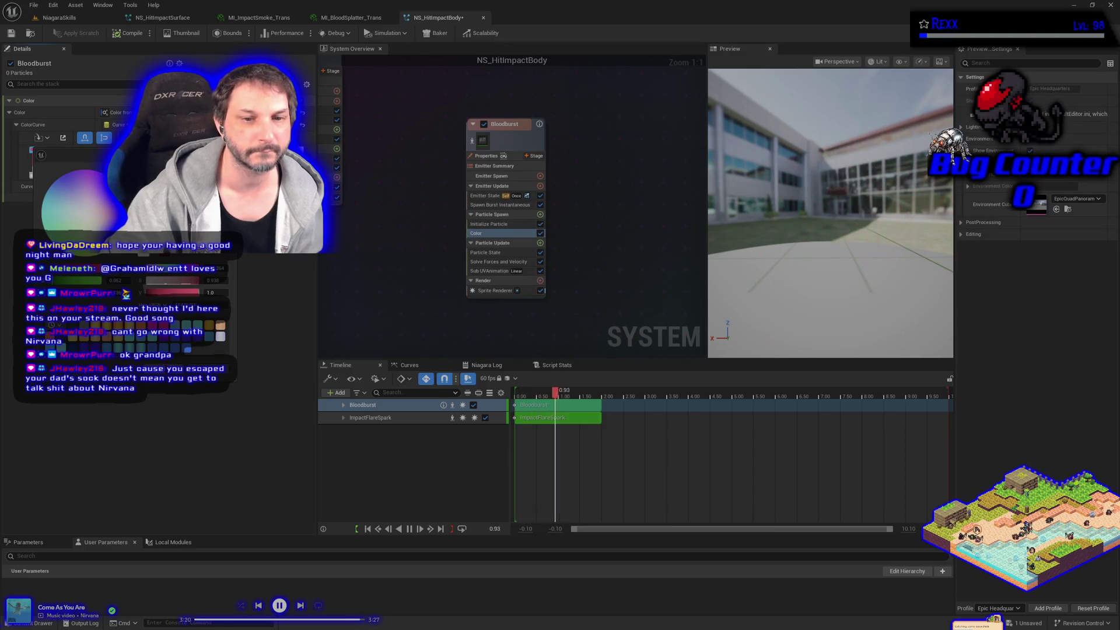
{"action": "left_click", "coordinate": [70, 394]}
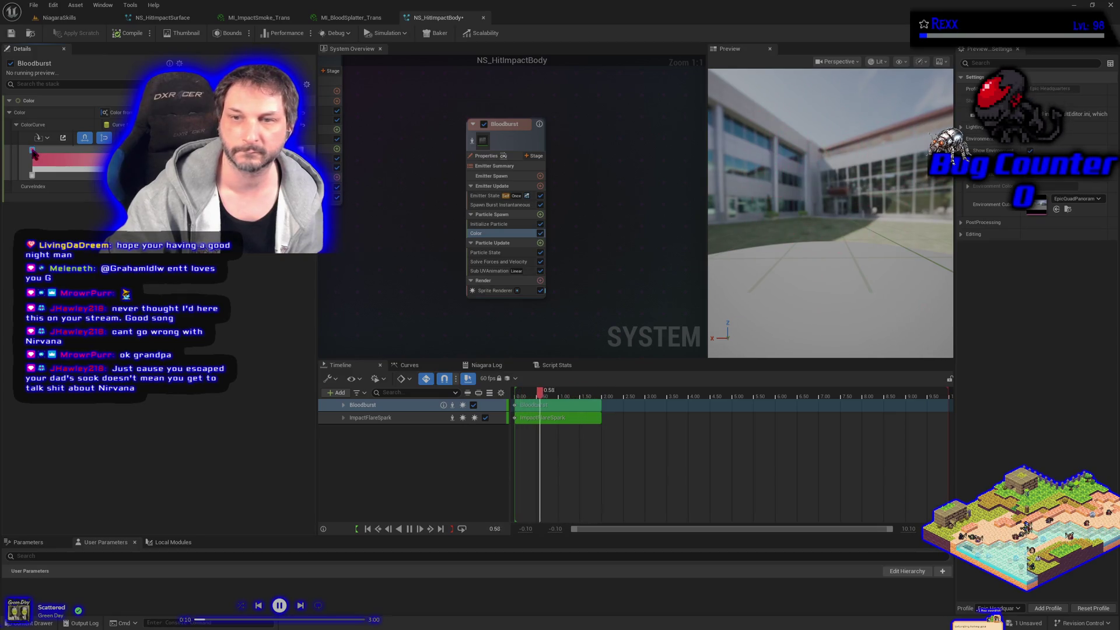
Step: Slide a colour key later along the Bloodburst colour curve
{"action": "double_click", "coordinate": [41, 160]}
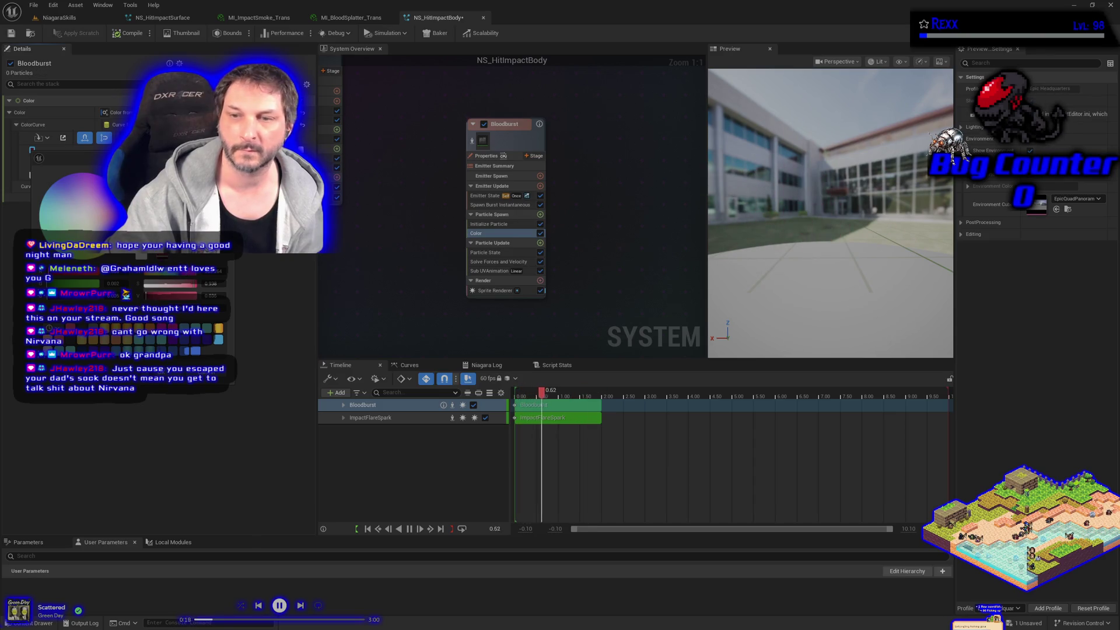
{"action": "key", "text": "Escape"}
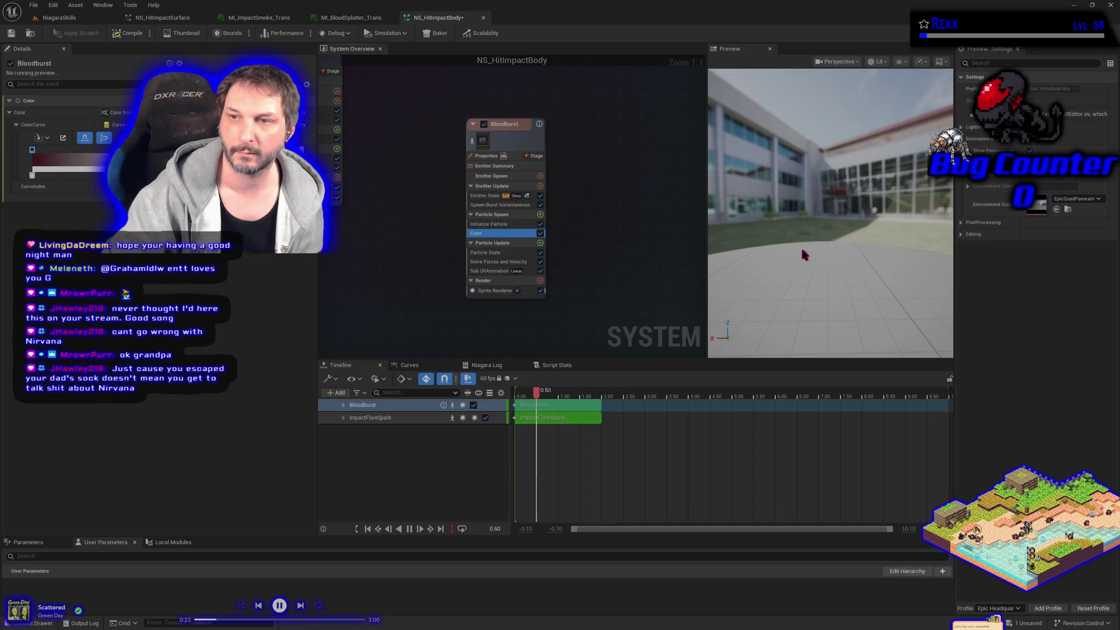
{"action": "left_click_drag", "start_coordinate": [804, 255], "coordinate": [804, 254]}
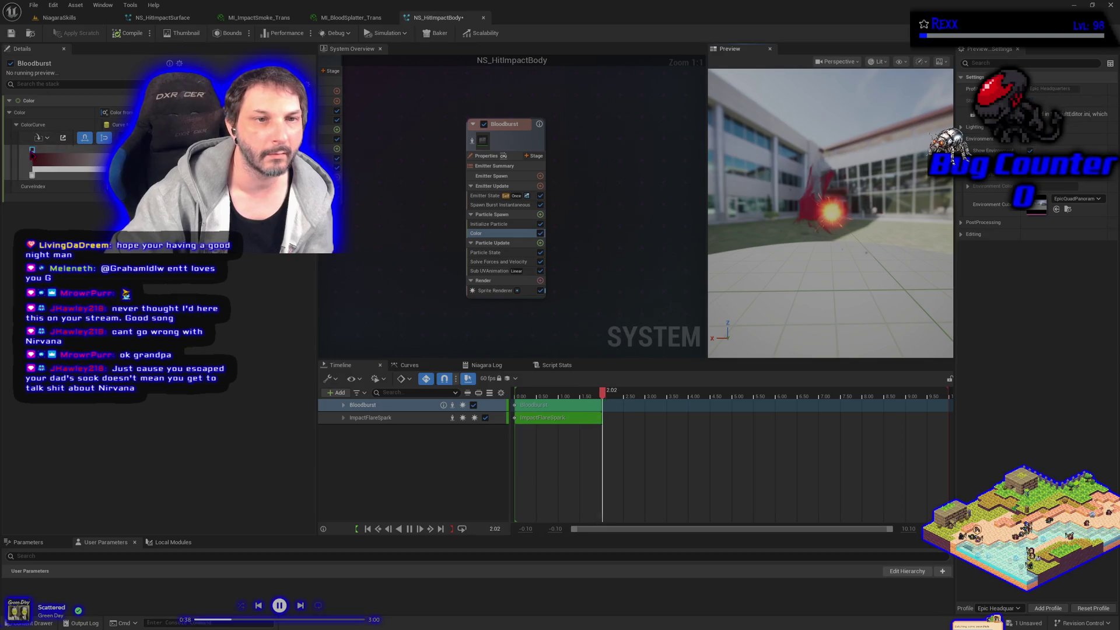
{"action": "left_click_drag", "start_coordinate": [32, 150], "coordinate": [104, 153]}
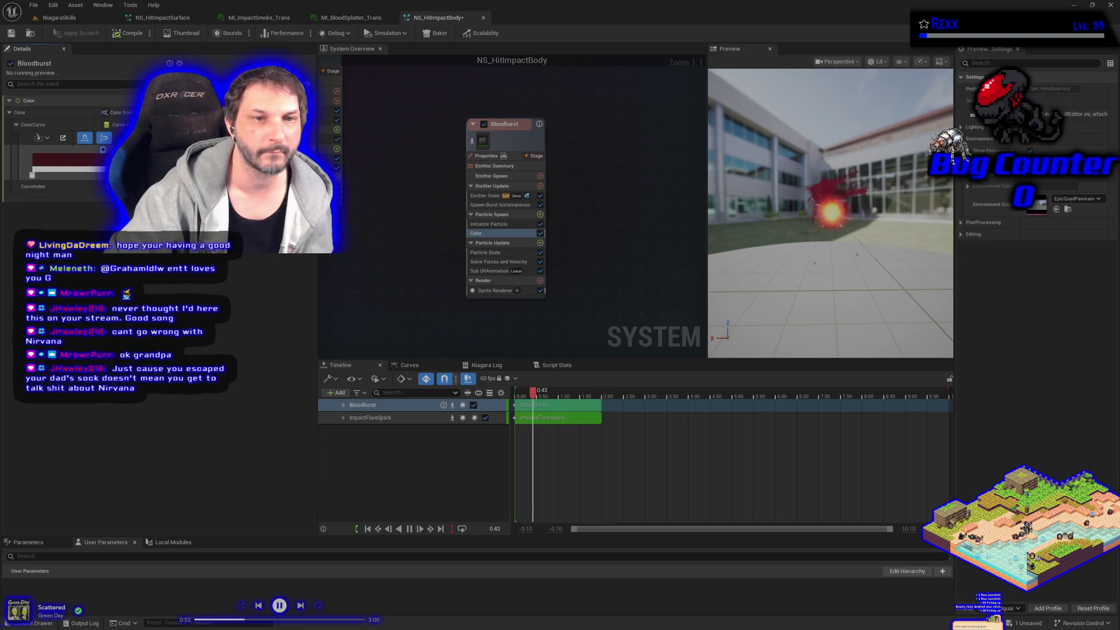
Step: Give a colour curve key a fully saturated dark red
{"action": "double_click", "coordinate": [103, 150]}
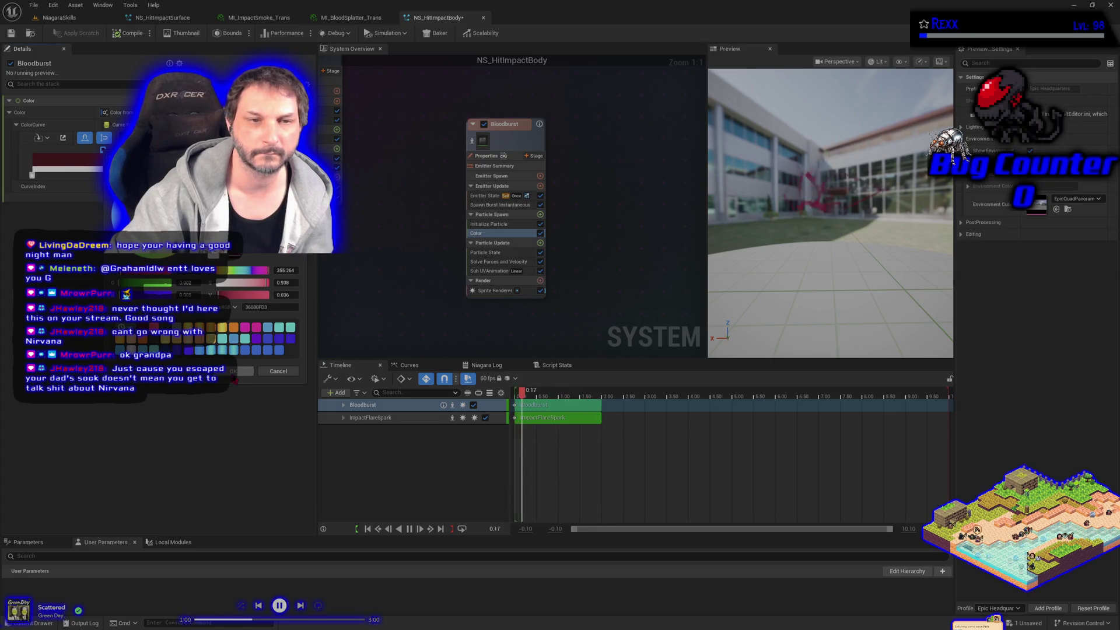
{"action": "left_click", "coordinate": [242, 371]}
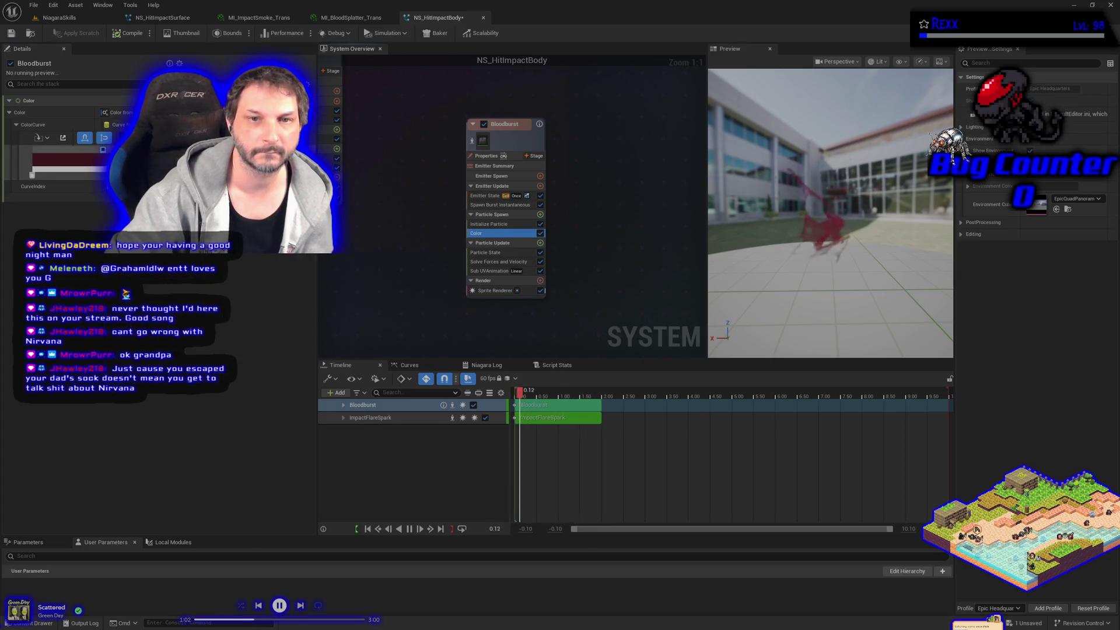
{"action": "double_click", "coordinate": [32, 175]}
{"action": "mouse_move", "coordinate": [352, 216]}
{"action": "left_mouse_down"}
{"action": "mouse_move", "coordinate": [426, 223]}
{"action": "mouse_move", "coordinate": [431, 251]}
{"action": "left_mouse_up"}
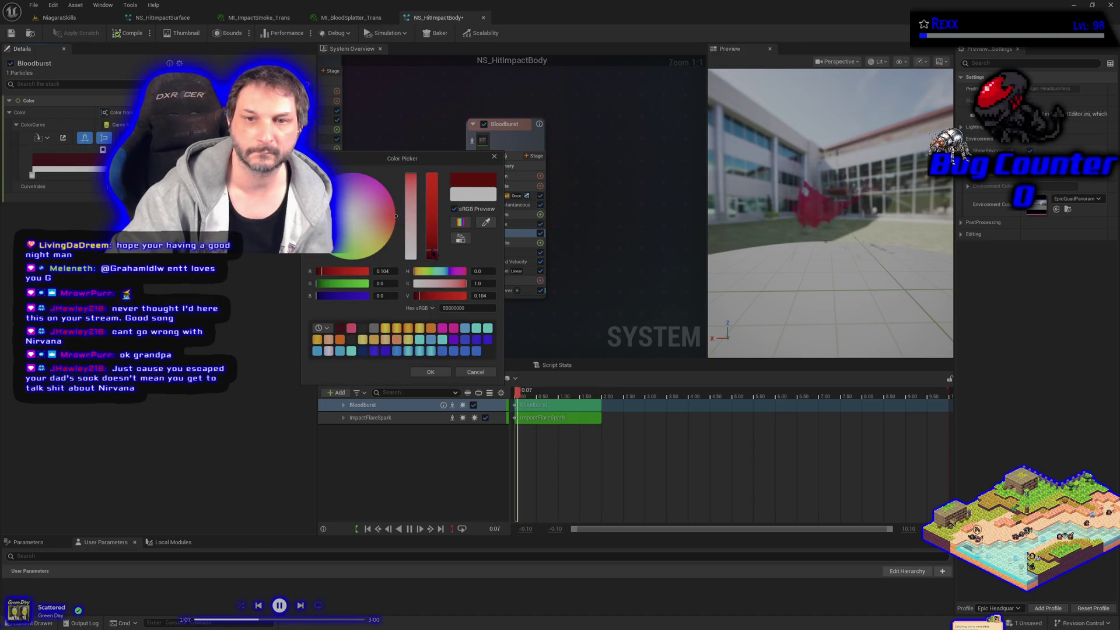
{"action": "left_click", "coordinate": [431, 372]}
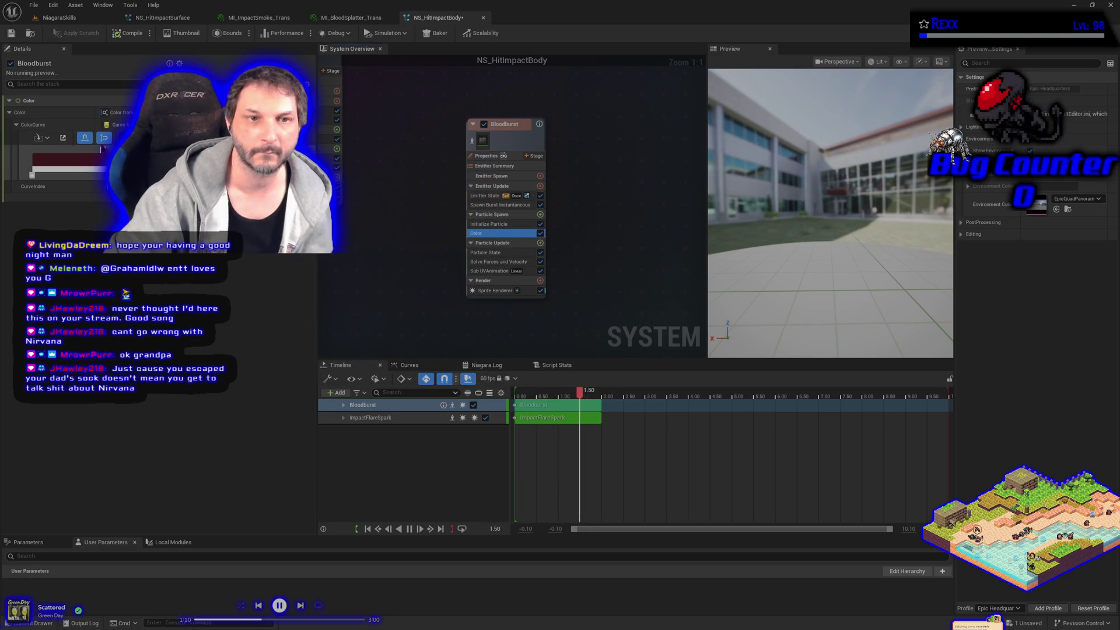
Step: Set the last curve key to hex 360F00FF with slightly softened saturation
{"action": "double_click", "coordinate": [102, 150]}
{"action": "type", "text": "360F00FF"}
{"action": "key", "text": "Return"}
{"action": "left_click_drag", "start_coordinate": [126, 271], "coordinate": [126, 271]}
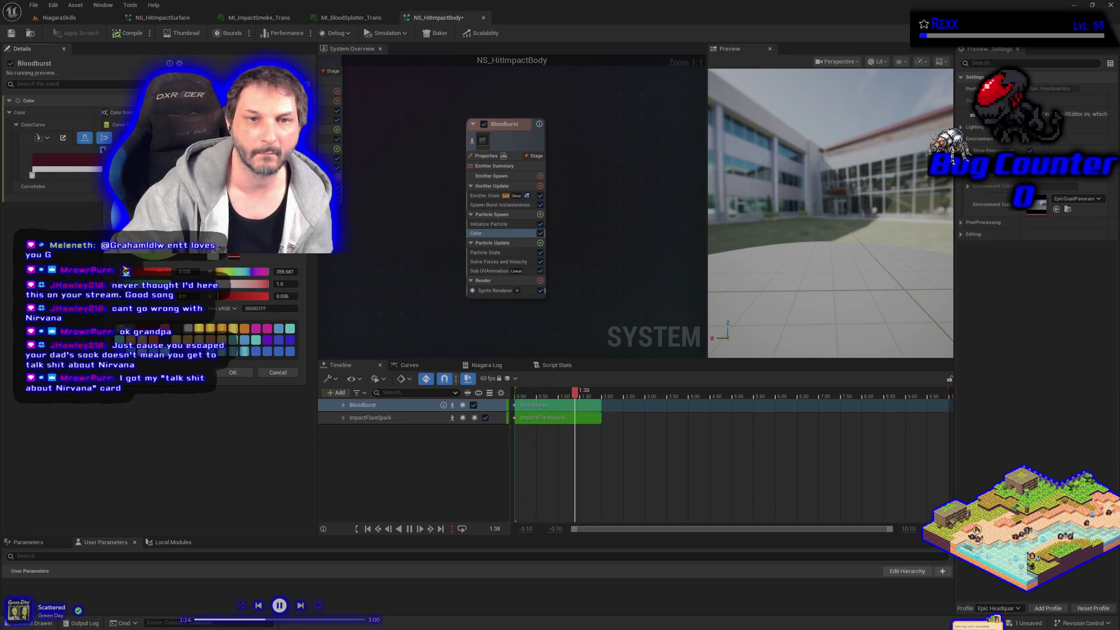
{"action": "left_click", "coordinate": [126, 272]}
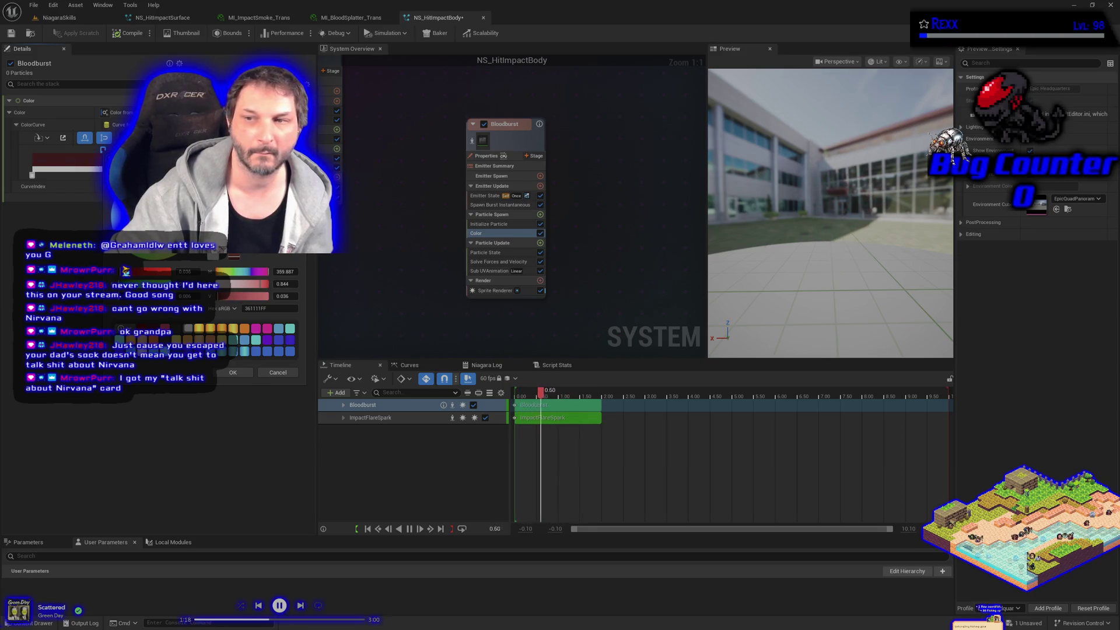
{"action": "left_click", "coordinate": [232, 373]}
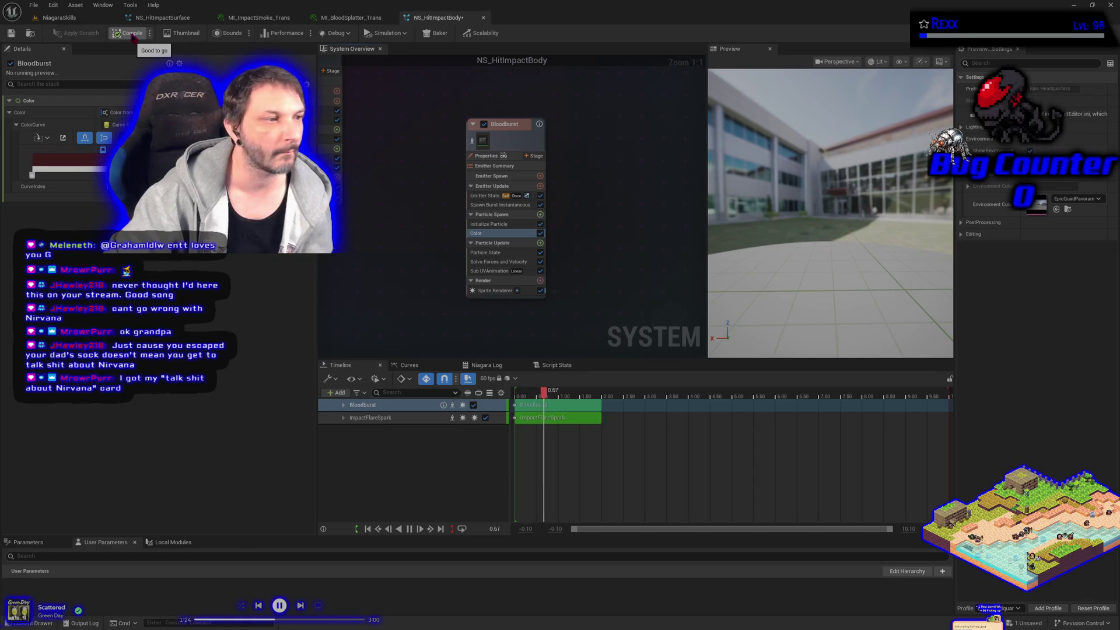
Step: Save all assets with Ctrl+S, then save NS_HitImpactBody again to compile it
{"action": "left_click", "coordinate": [33, 5]}
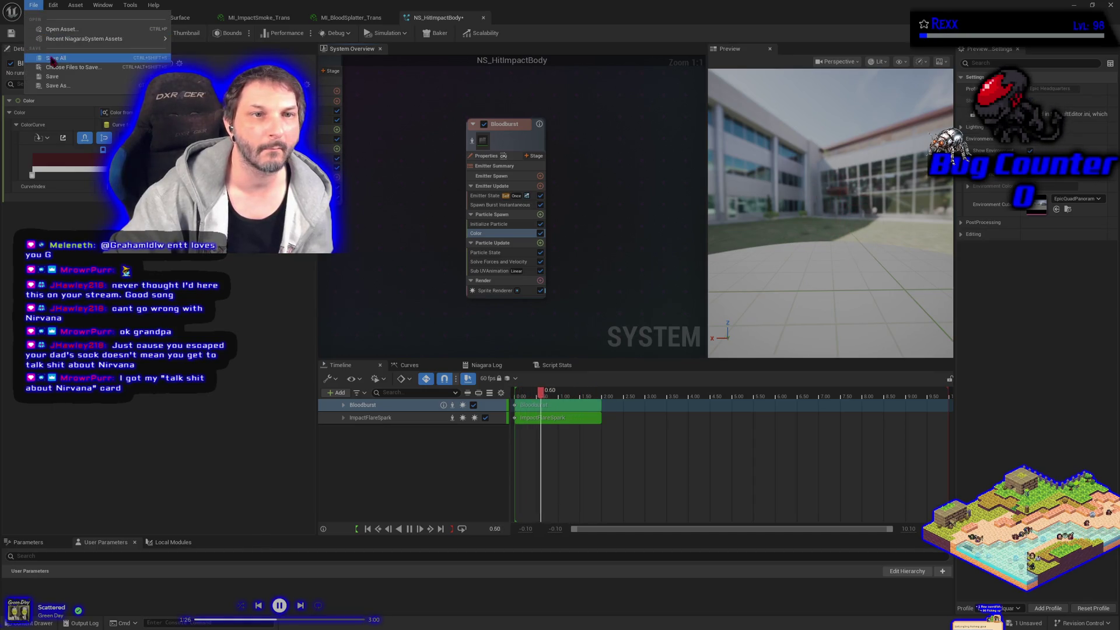
{"action": "key", "text": "Escape"}
{"action": "key", "text": "ctrl+s"}
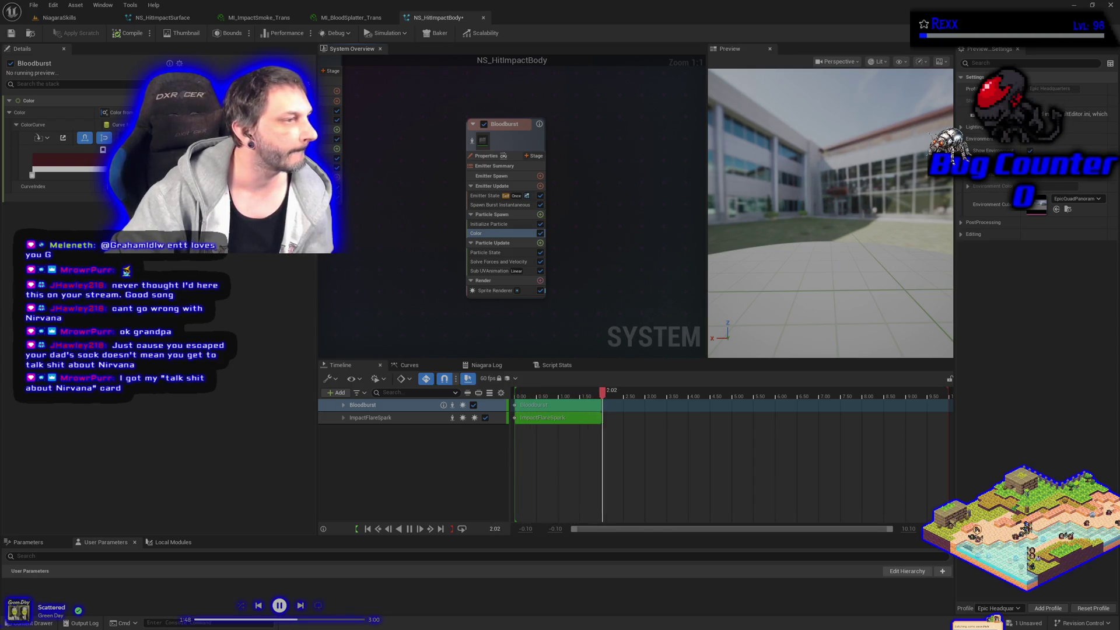
{"action": "left_click", "coordinate": [11, 33]}
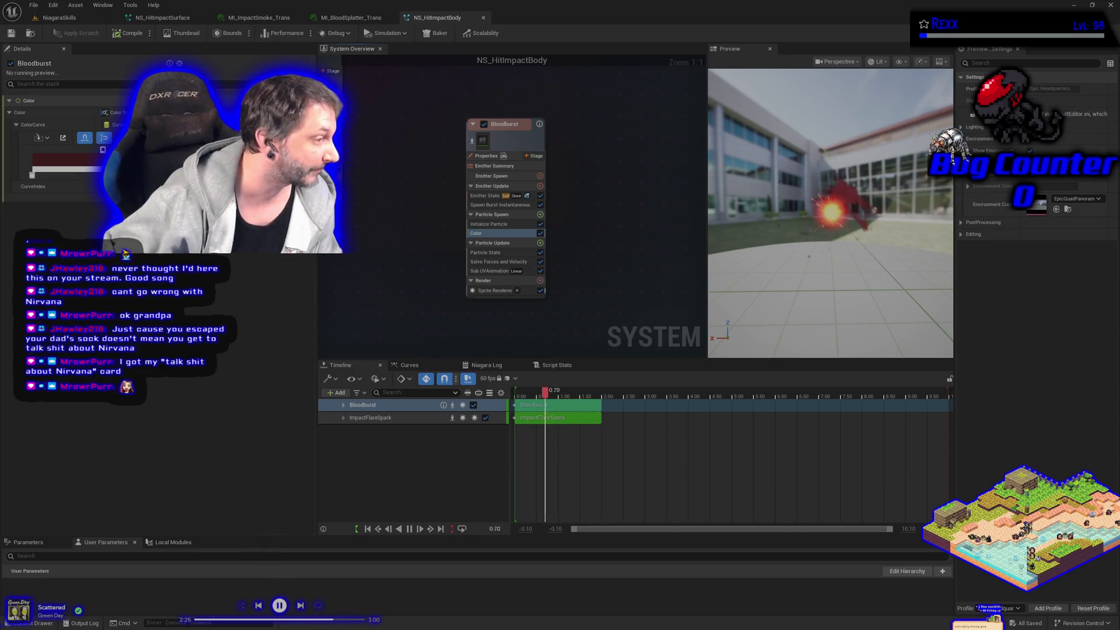
{"action": "left_click", "coordinate": [302, 608]}
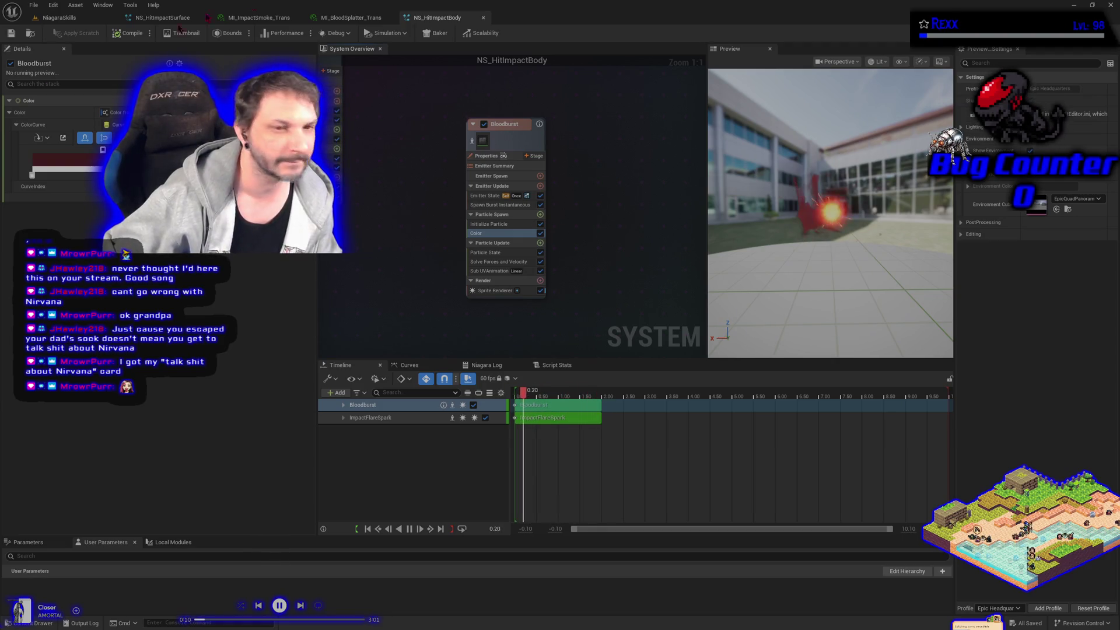
Step: In the NiagaraSkills level, place the Niagara system and duplicate it to the right
{"action": "left_click", "coordinate": [59, 17]}
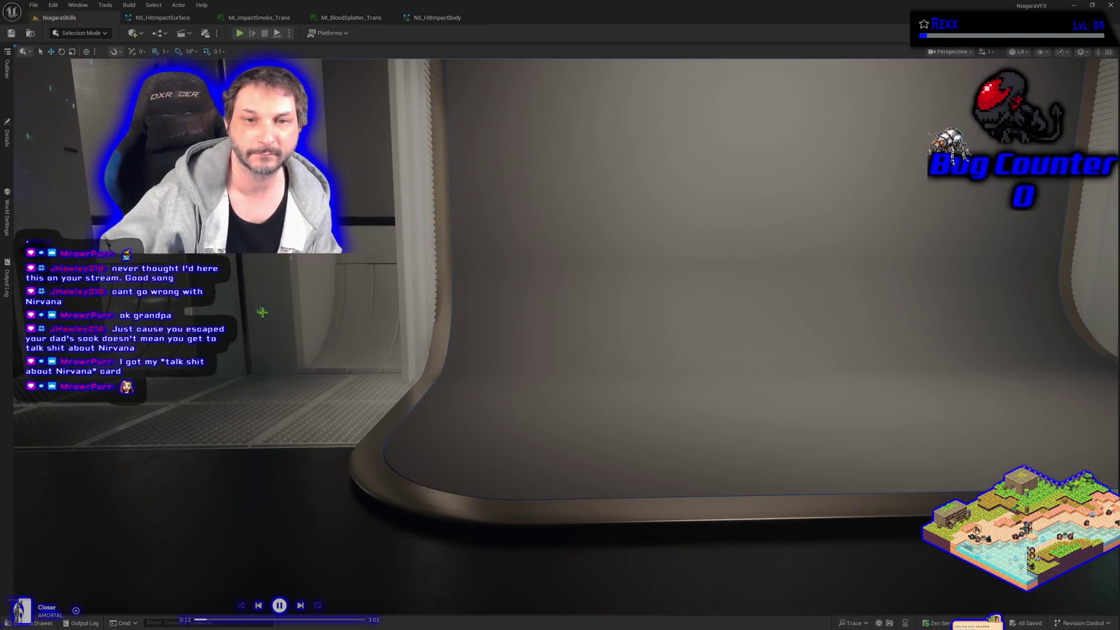
{"action": "left_click_drag", "start_coordinate": [259, 307], "coordinate": [289, 308]}
{"action": "left_click_drag", "start_coordinate": [604, 387], "coordinate": [568, 315]}
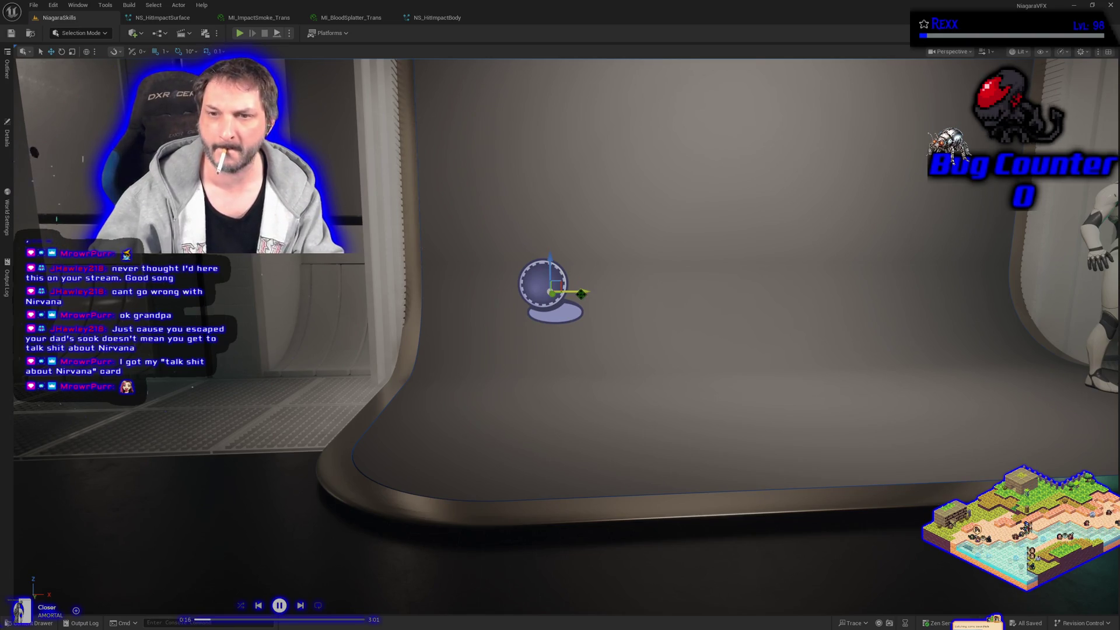
{"action": "mouse_move", "coordinate": [581, 294]}
{"action": "left_mouse_down"}
{"action": "mouse_move", "coordinate": [1003, 292]}
{"action": "mouse_move", "coordinate": [820, 289]}
{"action": "mouse_move", "coordinate": [948, 289]}
{"action": "left_mouse_up"}
Step: Assign a Niagara System to BP_DefaultVFXSpawner2 in its Details and switch to game view
{"action": "left_click", "coordinate": [12, 144]}
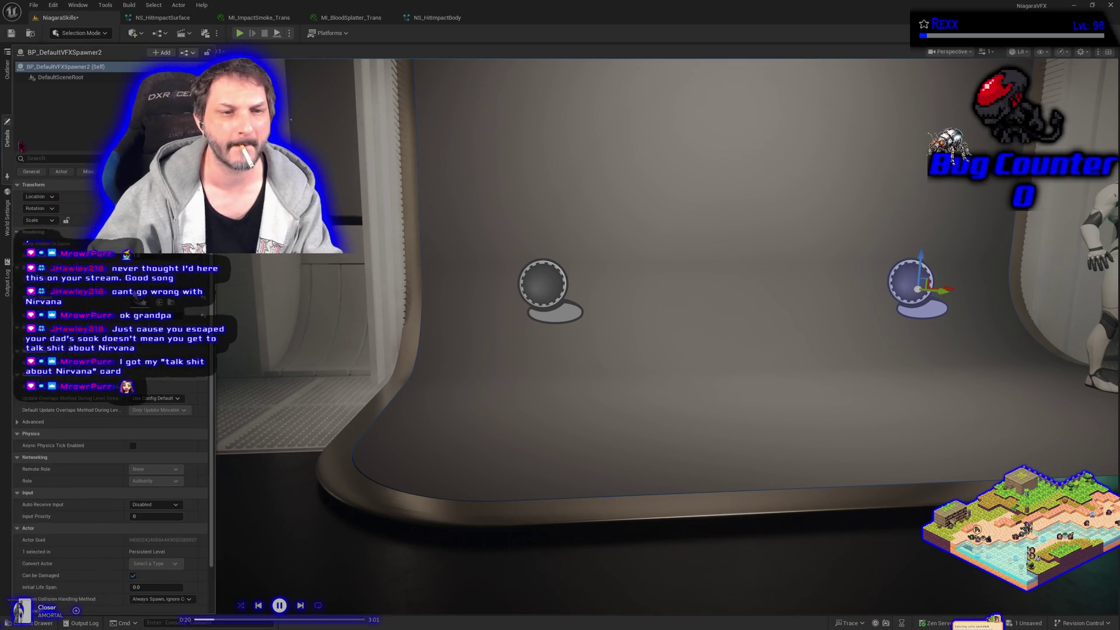
{"action": "left_click", "coordinate": [169, 292]}
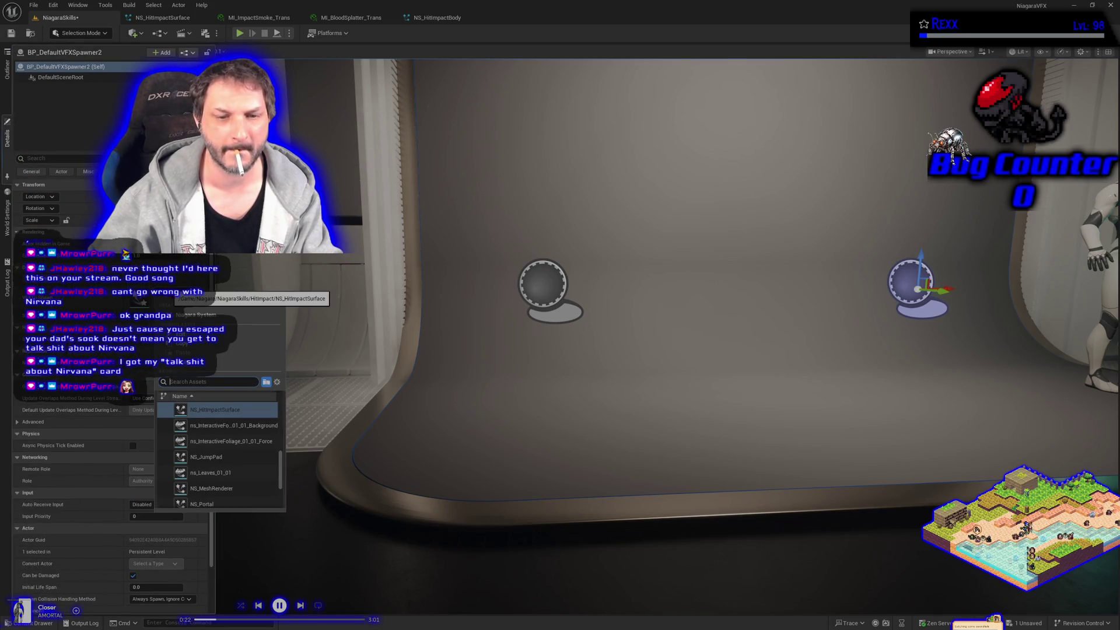
{"action": "left_click", "coordinate": [208, 412]}
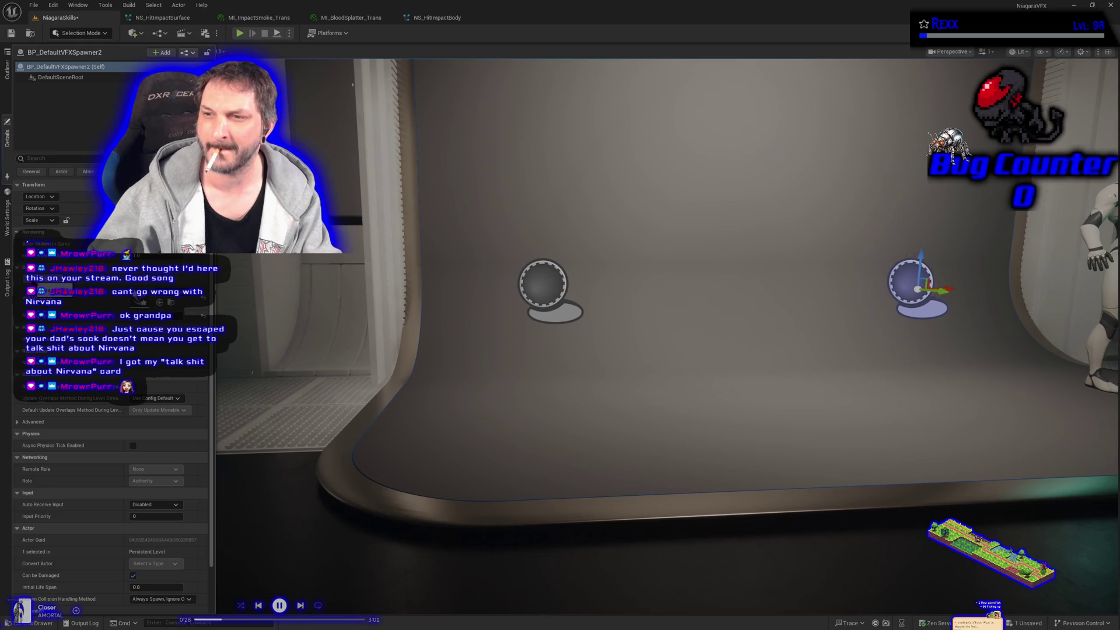
{"action": "left_click", "coordinate": [478, 374]}
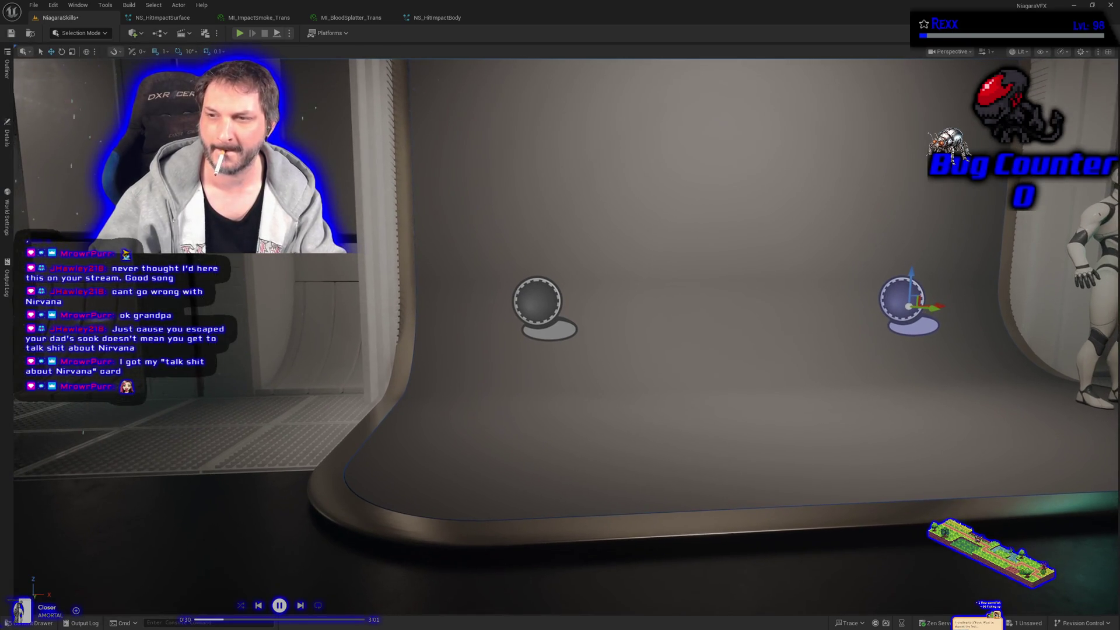
{"action": "key", "text": "g"}
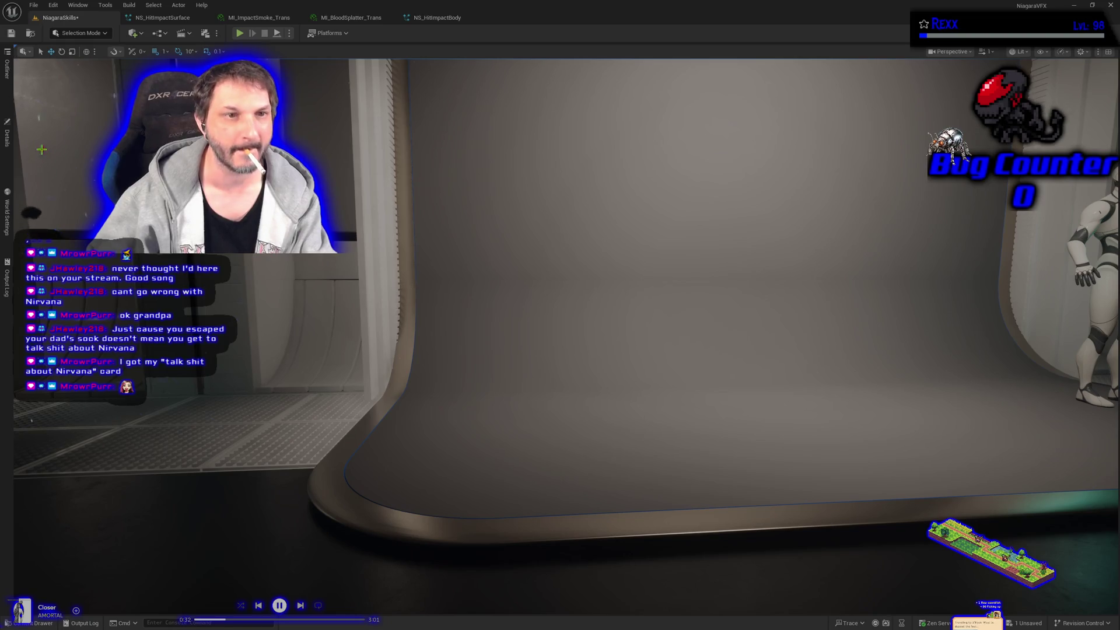
Step: Focus on the mannequin and fire Spawn VFX seven times to test the red hit effect
{"action": "key", "text": "f"}
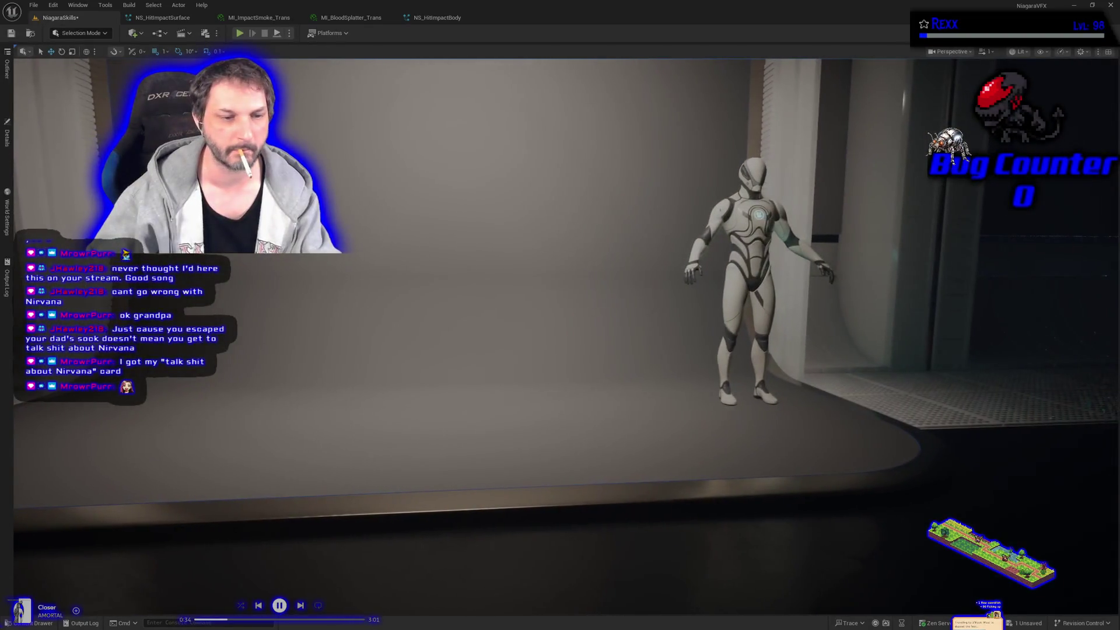
{"action": "left_click", "coordinate": [11, 152]}
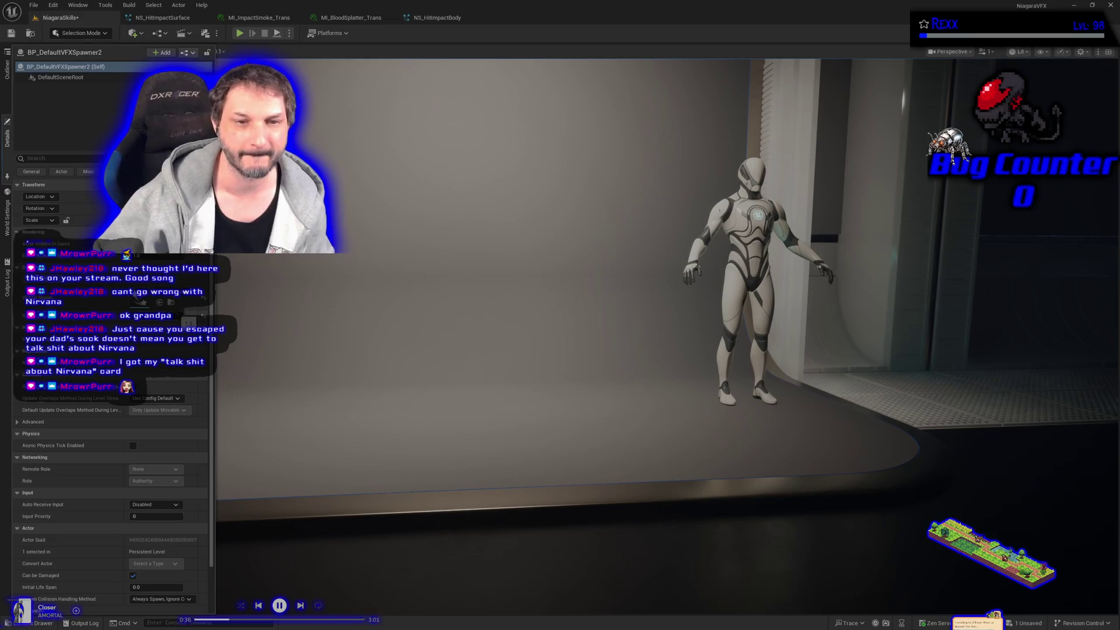
{"action": "left_click", "coordinate": [73, 286]}
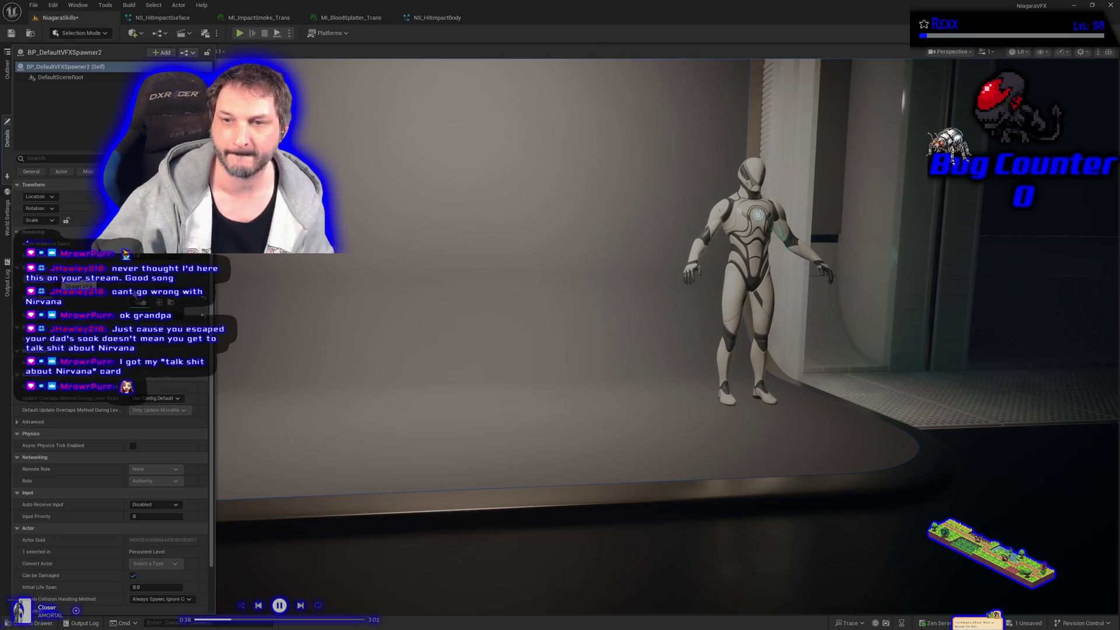
{"action": "left_click", "coordinate": [73, 286]}
{"action": "left_click", "coordinate": [73, 286]}
{"action": "left_click", "coordinate": [73, 286]}
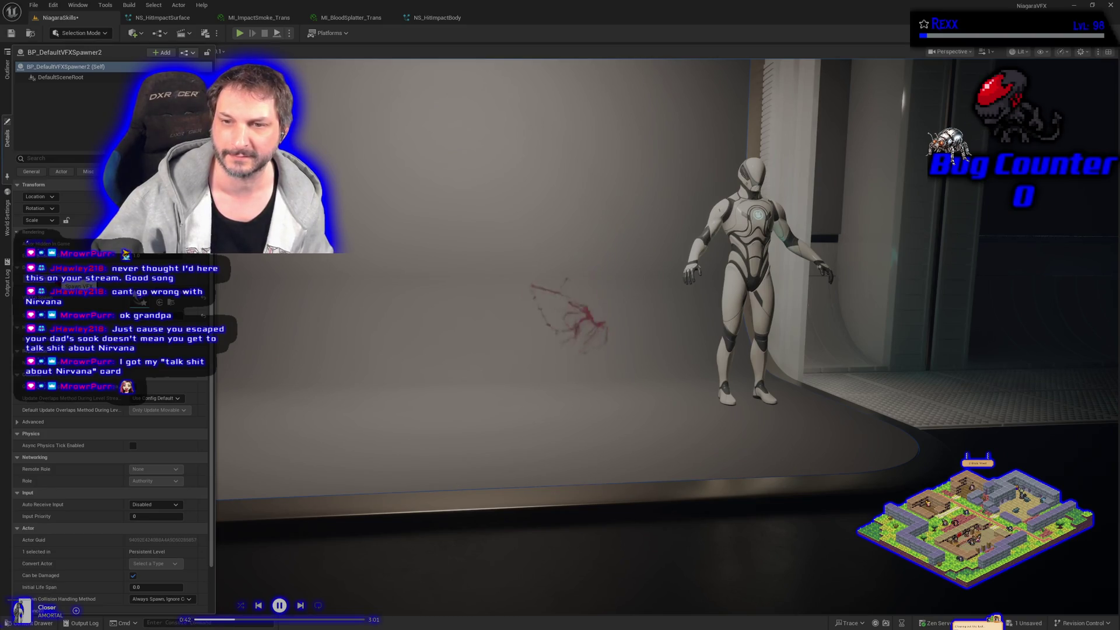
{"action": "left_click", "coordinate": [73, 286]}
{"action": "left_click", "coordinate": [73, 286]}
{"action": "left_click", "coordinate": [73, 286]}
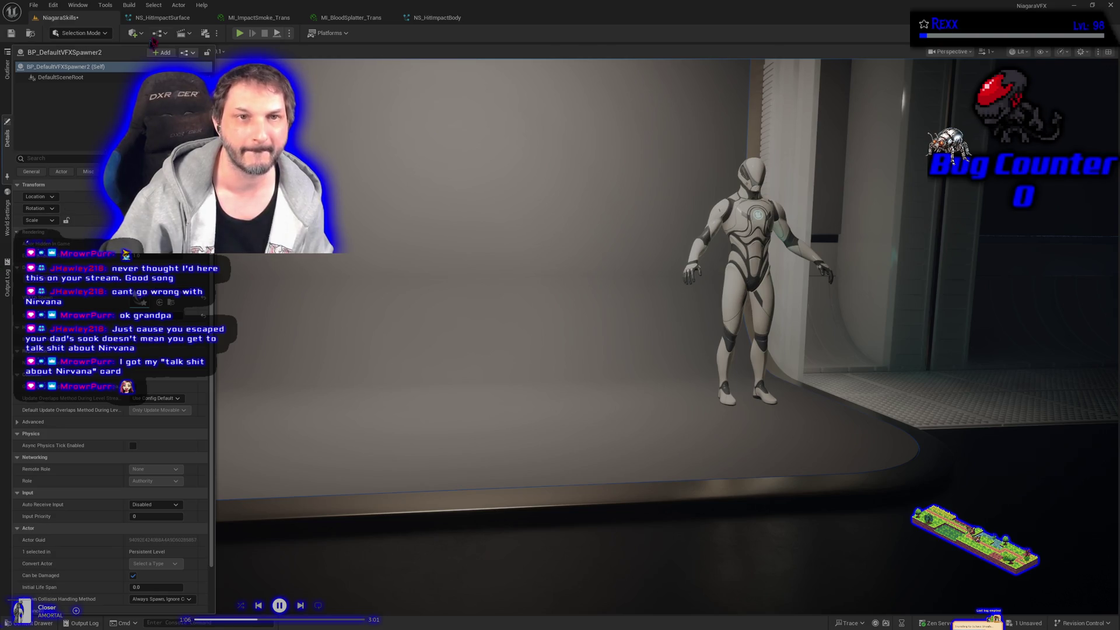
Step: Go to NS_HitImpactBody and close both material tabs and NS_HitImpactSurface
{"action": "left_click", "coordinate": [162, 18]}
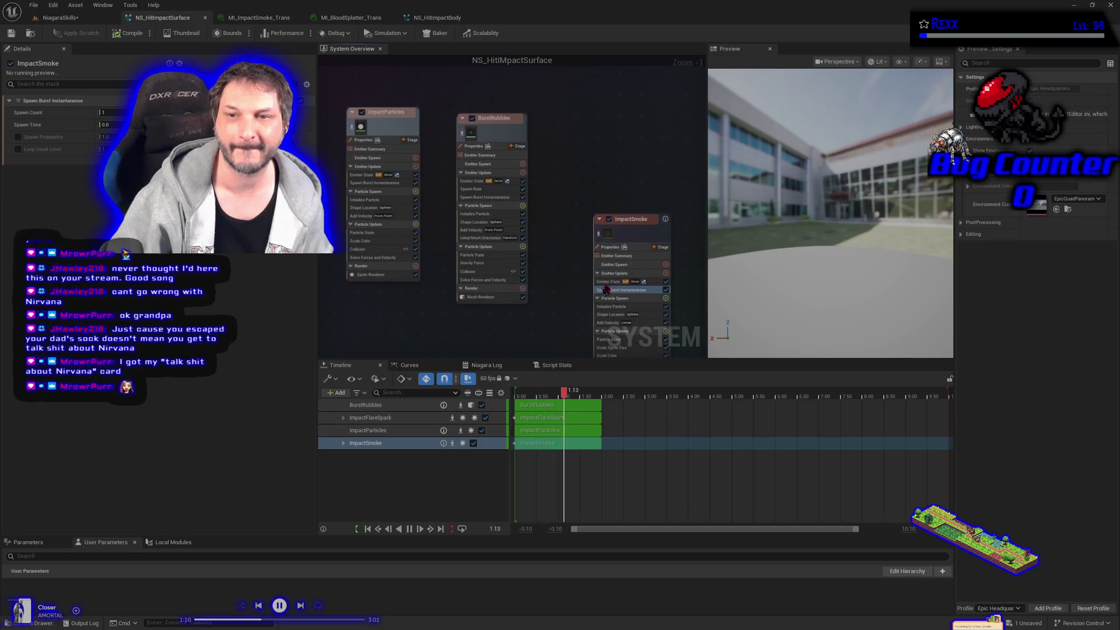
{"action": "left_click", "coordinate": [432, 18]}
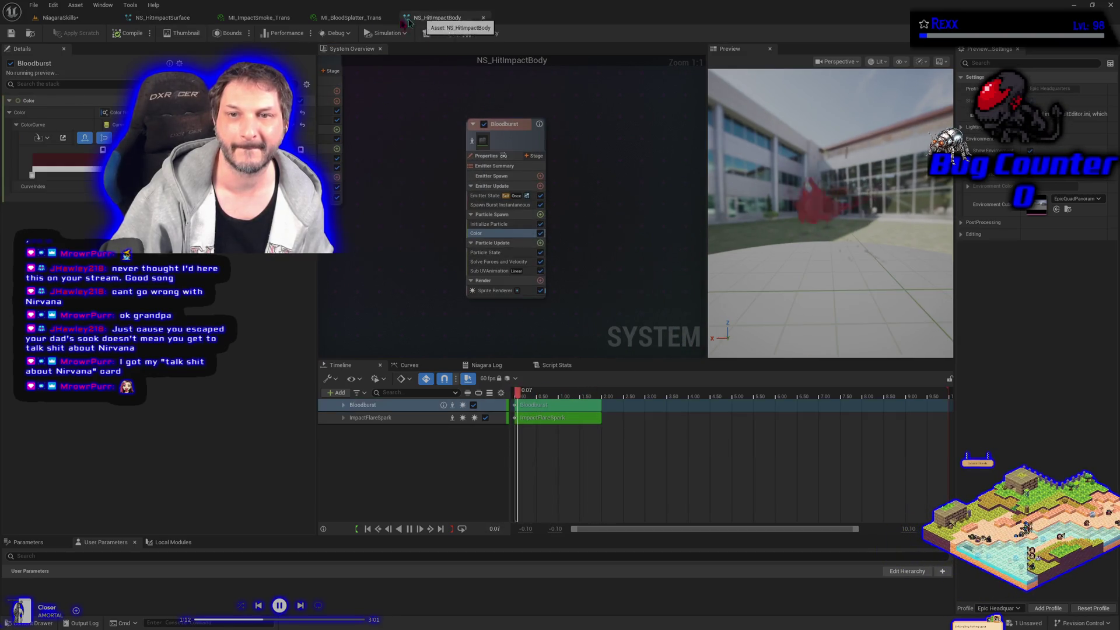
{"action": "left_click", "coordinate": [298, 18]}
{"action": "left_click", "coordinate": [298, 18]}
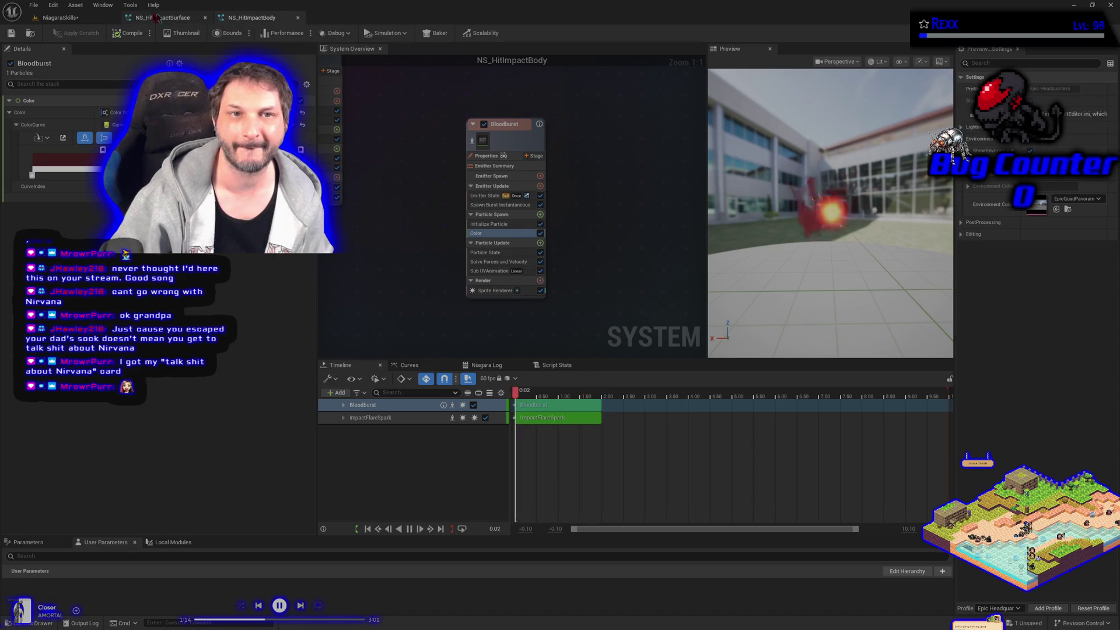
{"action": "left_click", "coordinate": [205, 18]}
Step: Bring ImpactFlareSpark into view, briefly disable and re-enable it, then select its node
{"action": "mouse_move", "coordinate": [428, 263]}
{"action": "left_mouse_down"}
{"action": "mouse_move", "coordinate": [522, 274]}
{"action": "mouse_move", "coordinate": [538, 334]}
{"action": "left_mouse_up"}
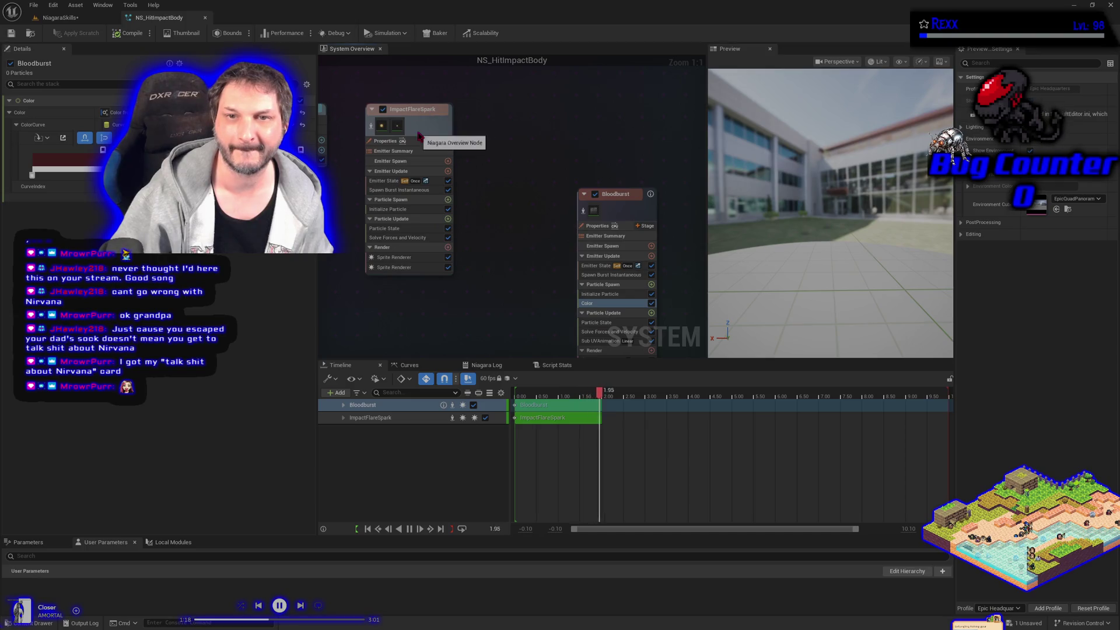
{"action": "left_click", "coordinate": [383, 109]}
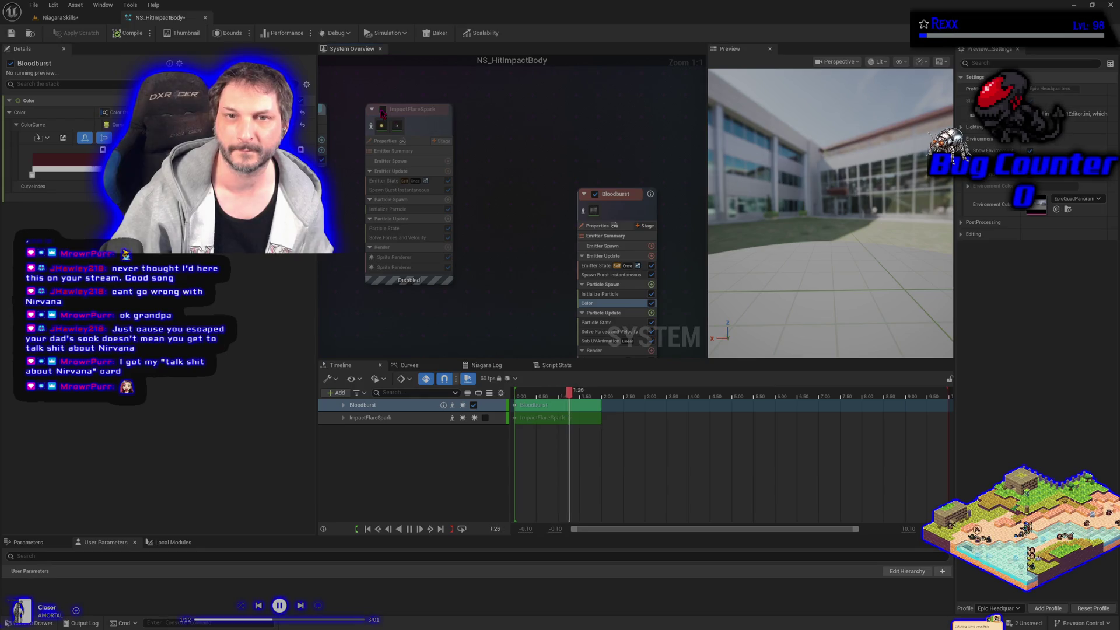
{"action": "left_click", "coordinate": [382, 109]}
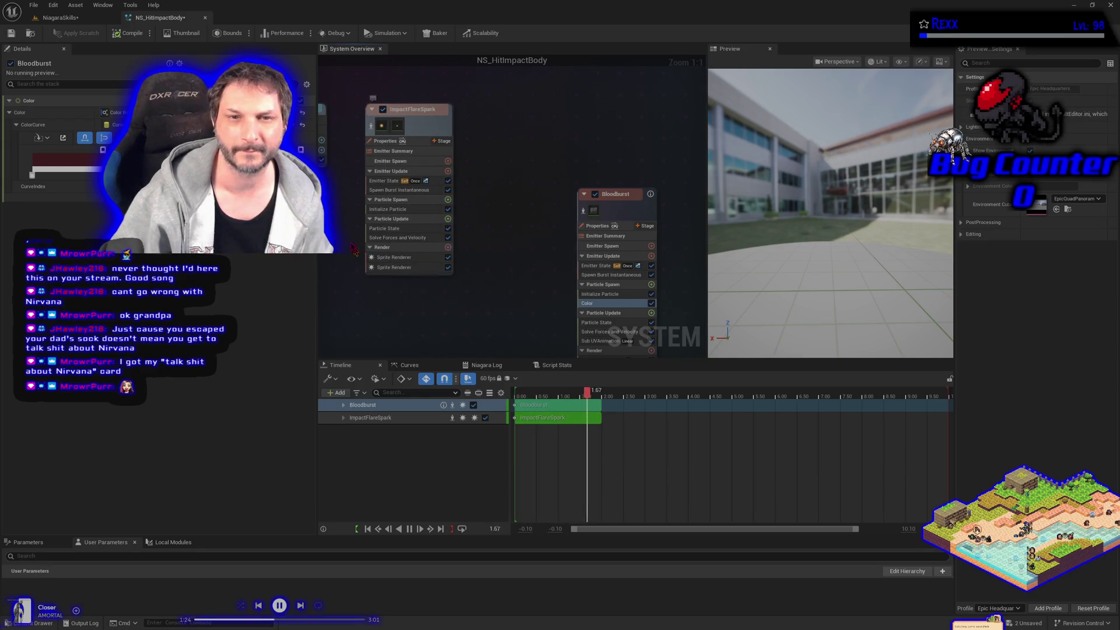
{"action": "left_click", "coordinate": [408, 154]}
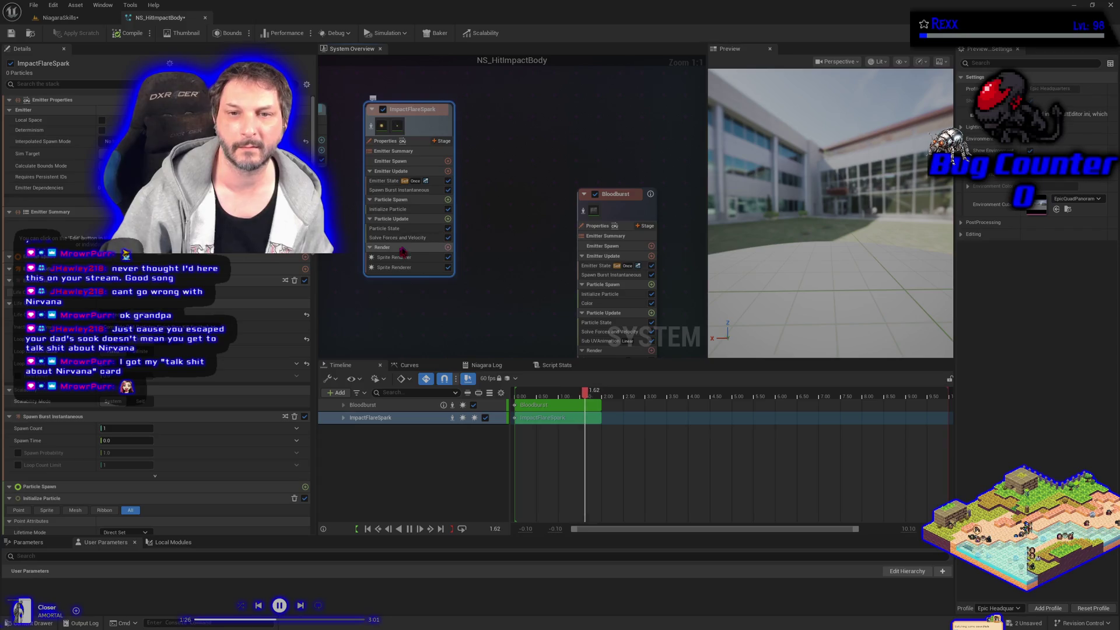
Step: Darken ImpactFlareSpark's Initialize Particle colour to dark red AD2A00FF, then return to the level editor
{"action": "left_click", "coordinate": [411, 210]}
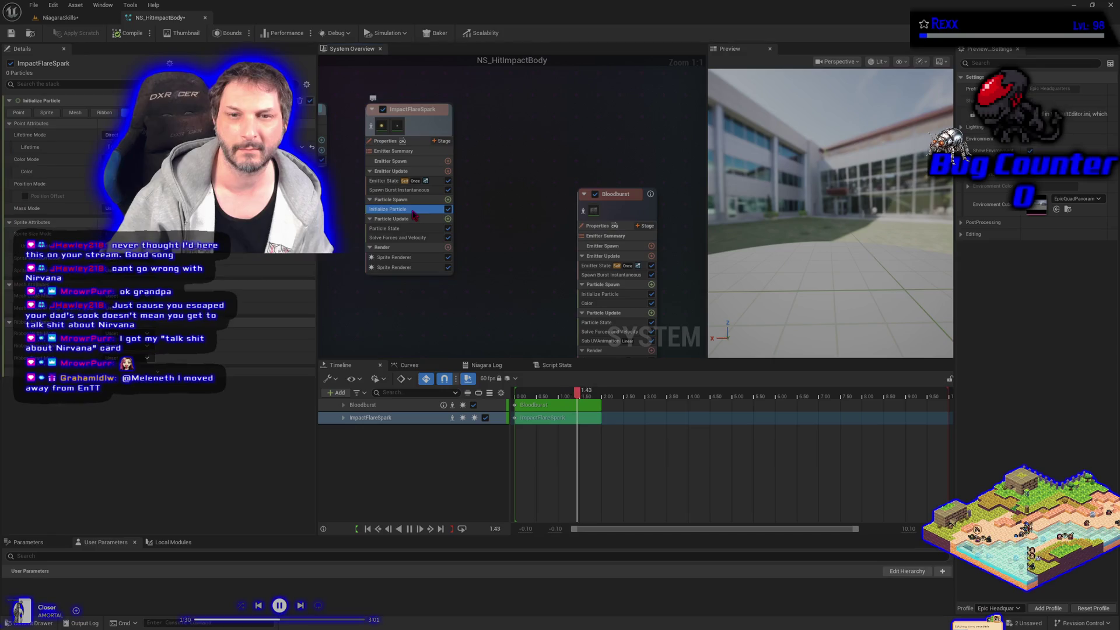
{"action": "left_click", "coordinate": [146, 172]}
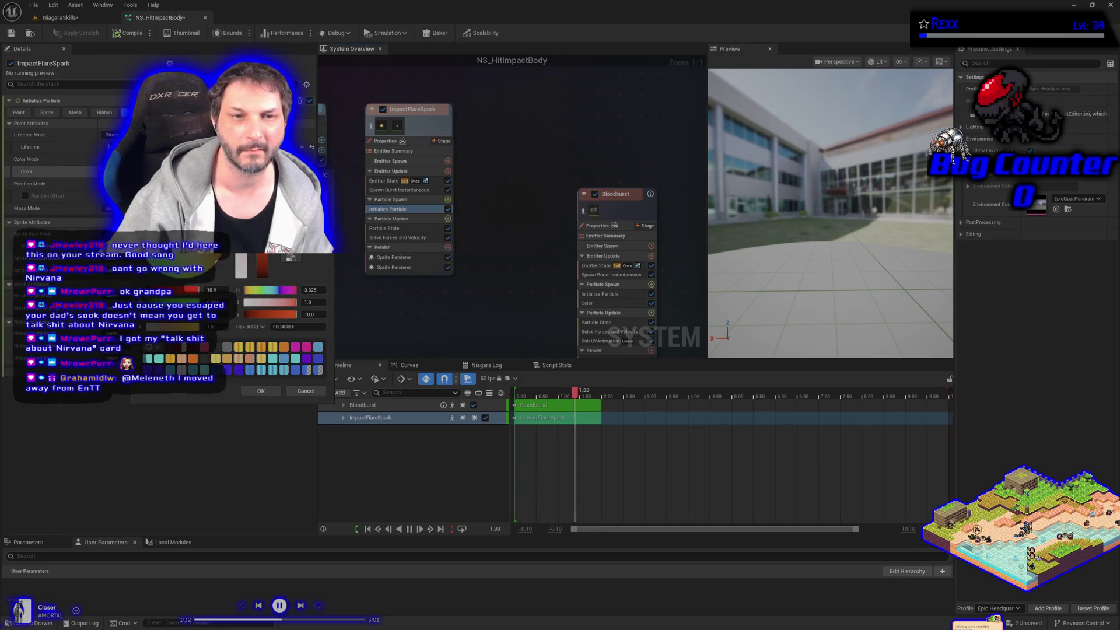
{"action": "left_click", "coordinate": [305, 391]}
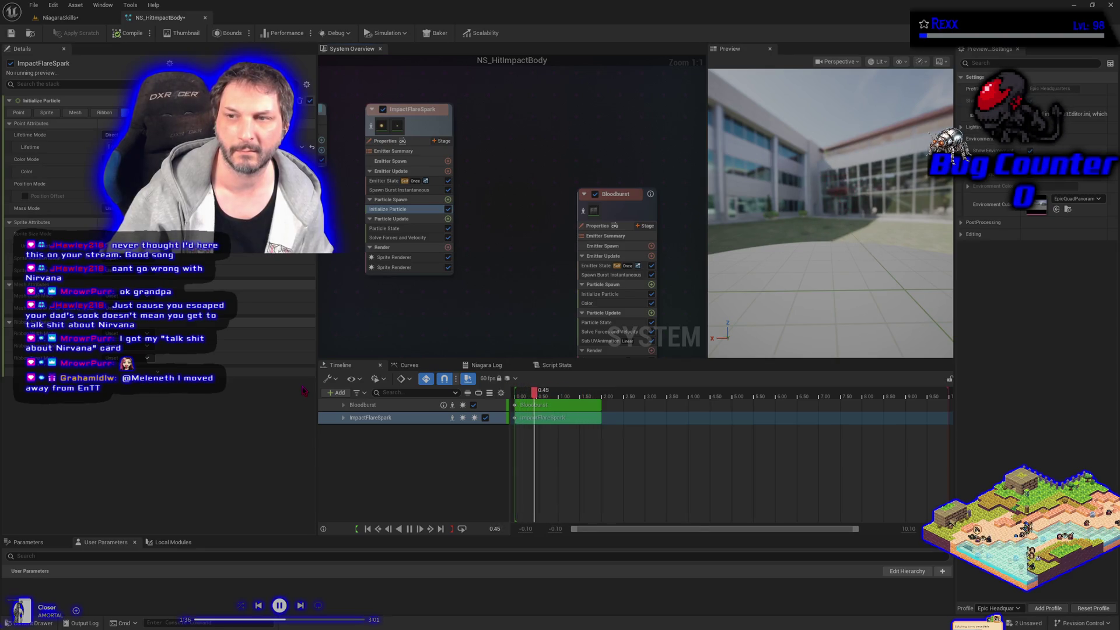
{"action": "left_click", "coordinate": [146, 172]}
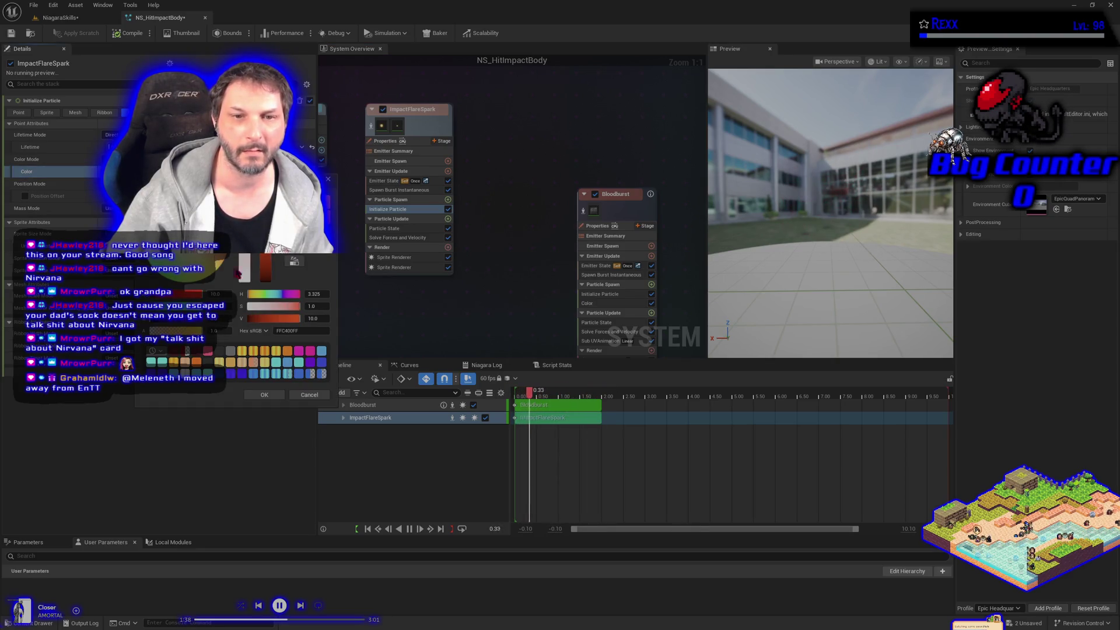
{"action": "left_click_drag", "start_coordinate": [271, 275], "coordinate": [263, 279]}
{"action": "left_click", "coordinate": [275, 396]}
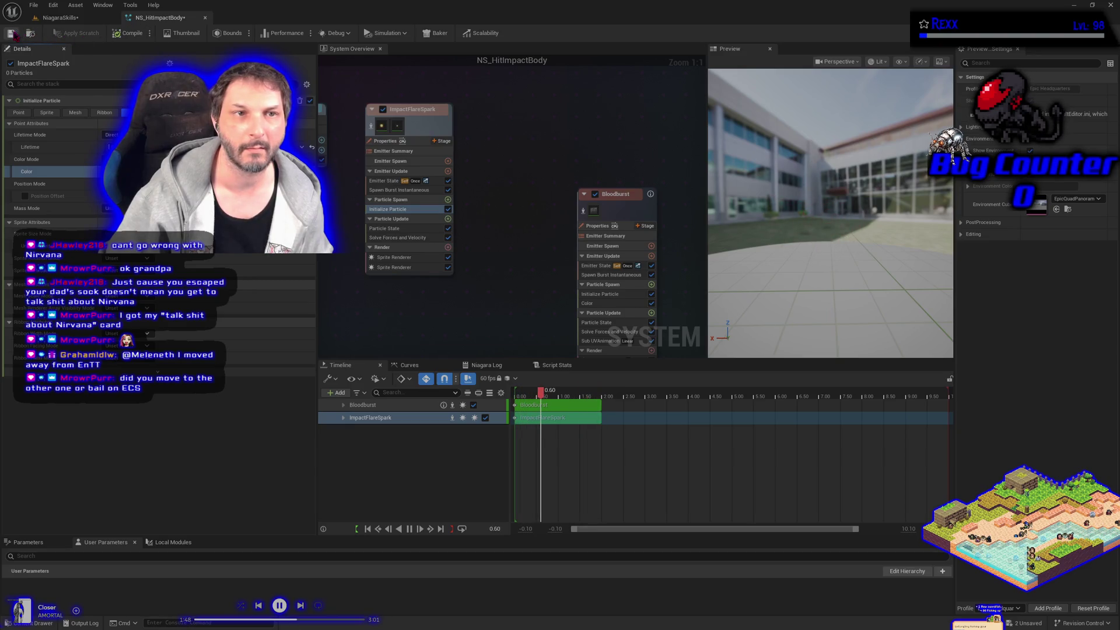
{"action": "left_click", "coordinate": [48, 18]}
{"action": "left_click", "coordinate": [33, 5]}
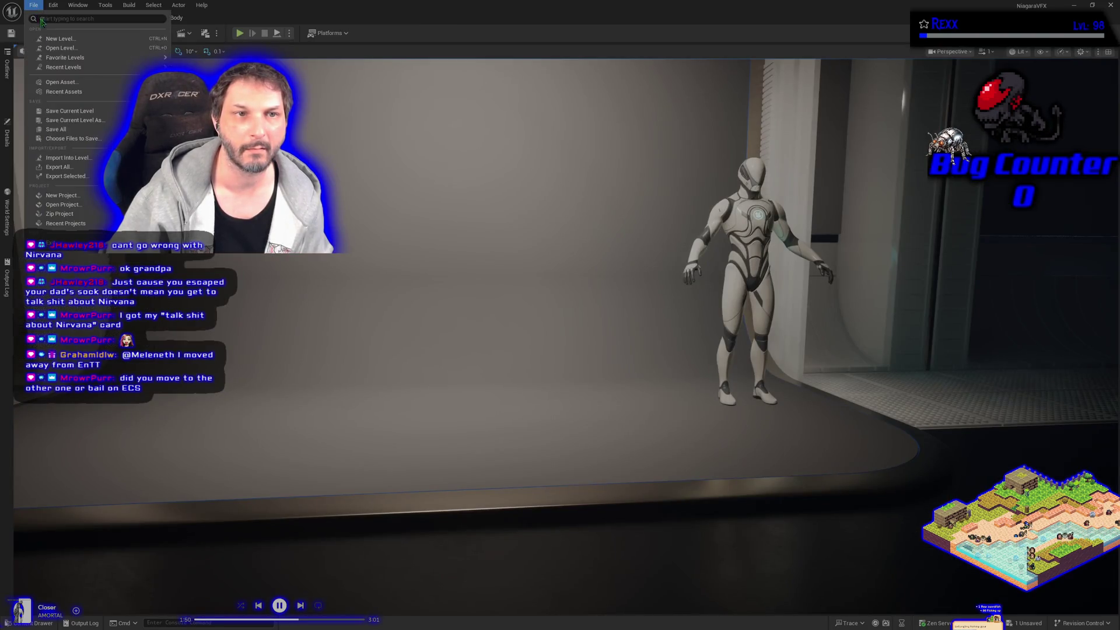
Step: Save all changes, then go back to NS_HitImpactBody and select the Bloodburst emitter
{"action": "left_click", "coordinate": [56, 129]}
{"action": "left_click", "coordinate": [7, 138]}
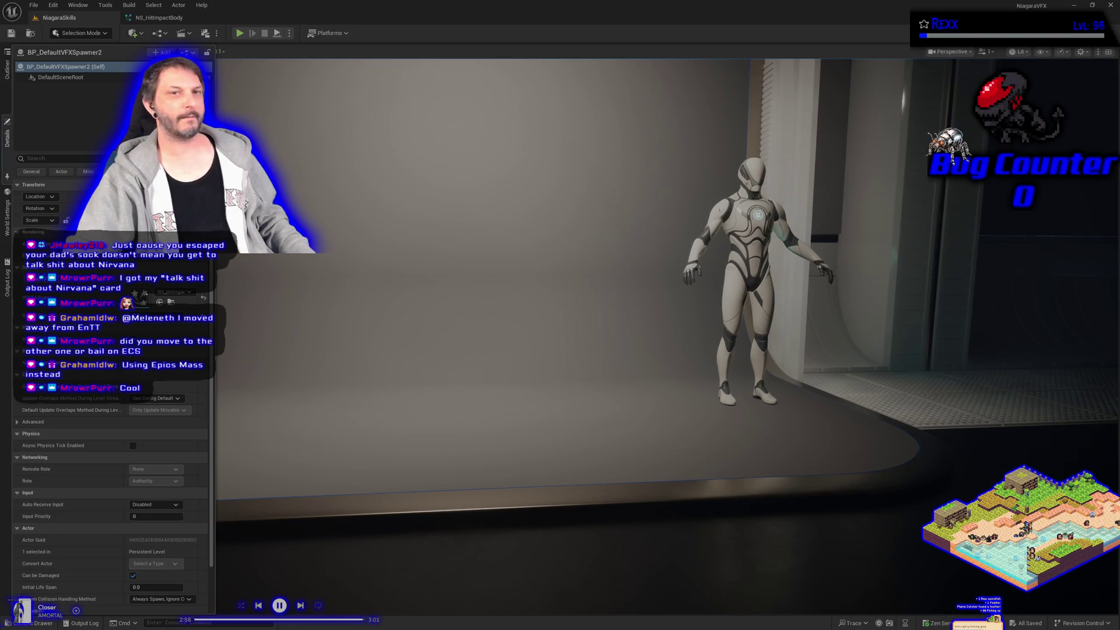
{"action": "left_click", "coordinate": [159, 17]}
{"action": "left_click", "coordinate": [197, 173]}
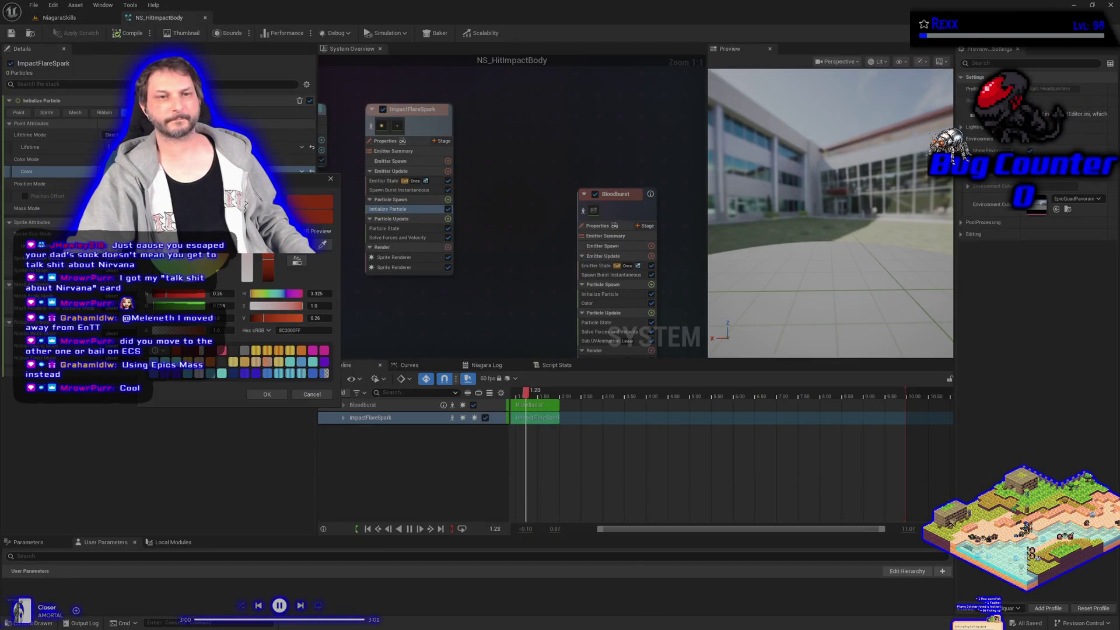
Step: Move the Bloodburst emitter up in the graph and show its Color module settings
{"action": "mouse_move", "coordinate": [638, 206]}
{"action": "left_mouse_down"}
{"action": "mouse_move", "coordinate": [568, 142]}
{"action": "mouse_move", "coordinate": [568, 121]}
{"action": "left_mouse_up"}
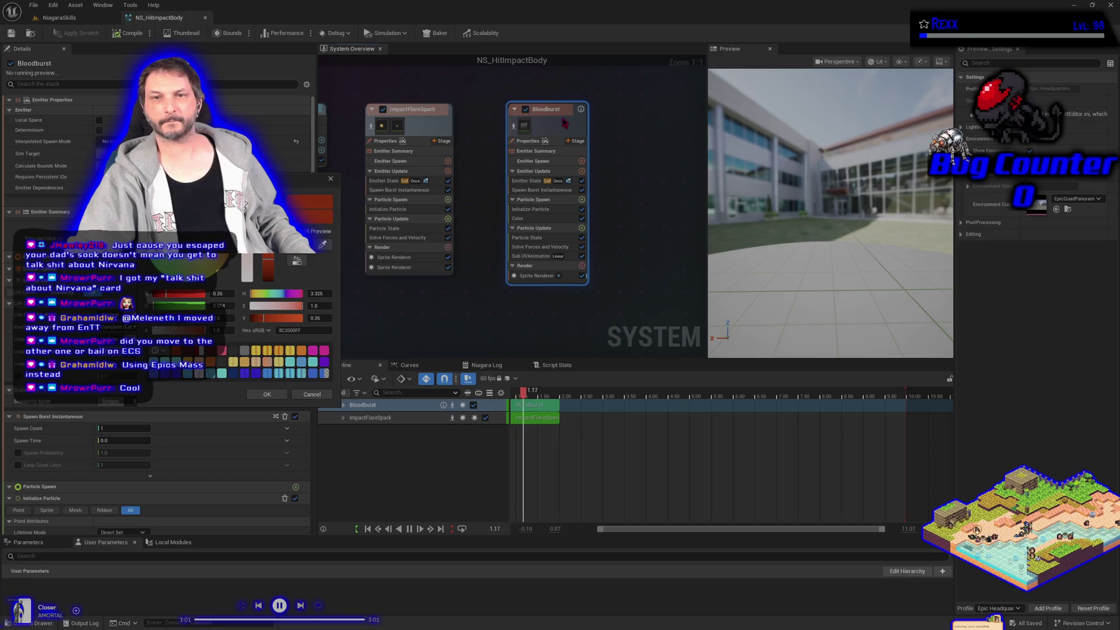
{"action": "left_click", "coordinate": [528, 218]}
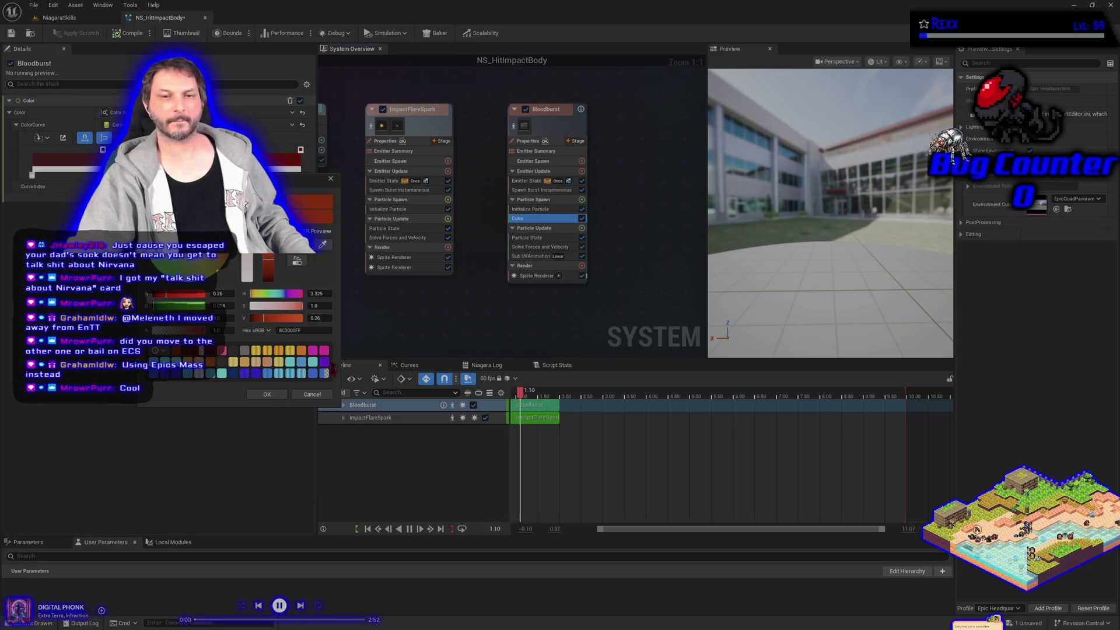
{"action": "left_click", "coordinate": [312, 394]}
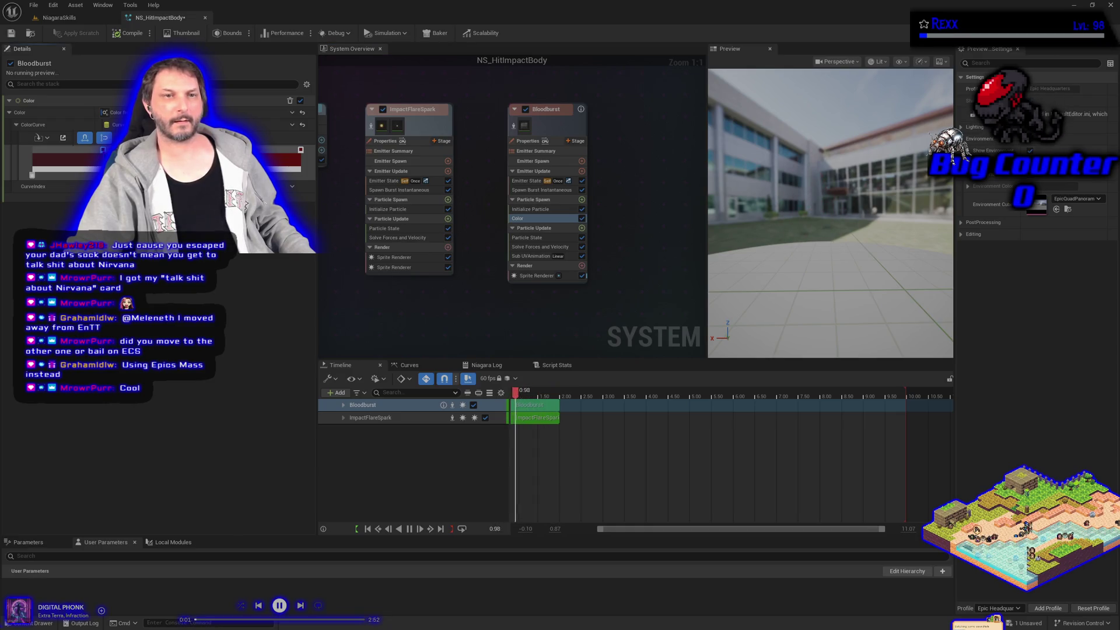
Step: Set a Bloodburst colour-curve stop to fully saturated deep red 5F0001FF
{"action": "double_click", "coordinate": [102, 150]}
{"action": "left_click", "coordinate": [268, 285]}
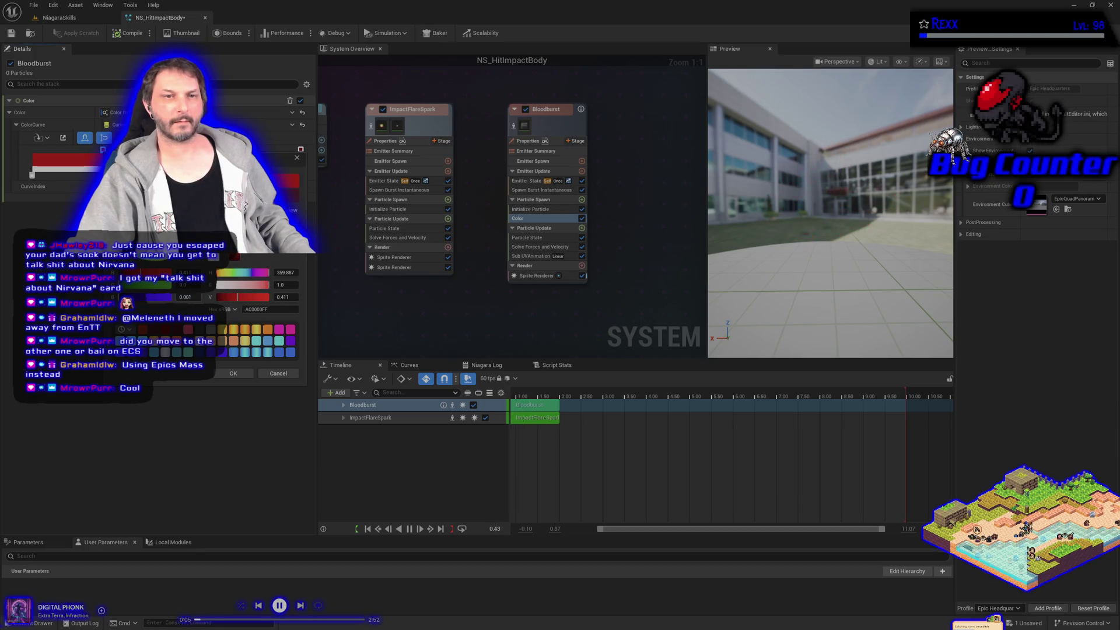
{"action": "left_click_drag", "start_coordinate": [283, 297], "coordinate": [256, 297]}
{"action": "left_click_drag", "start_coordinate": [282, 297], "coordinate": [309, 297]}
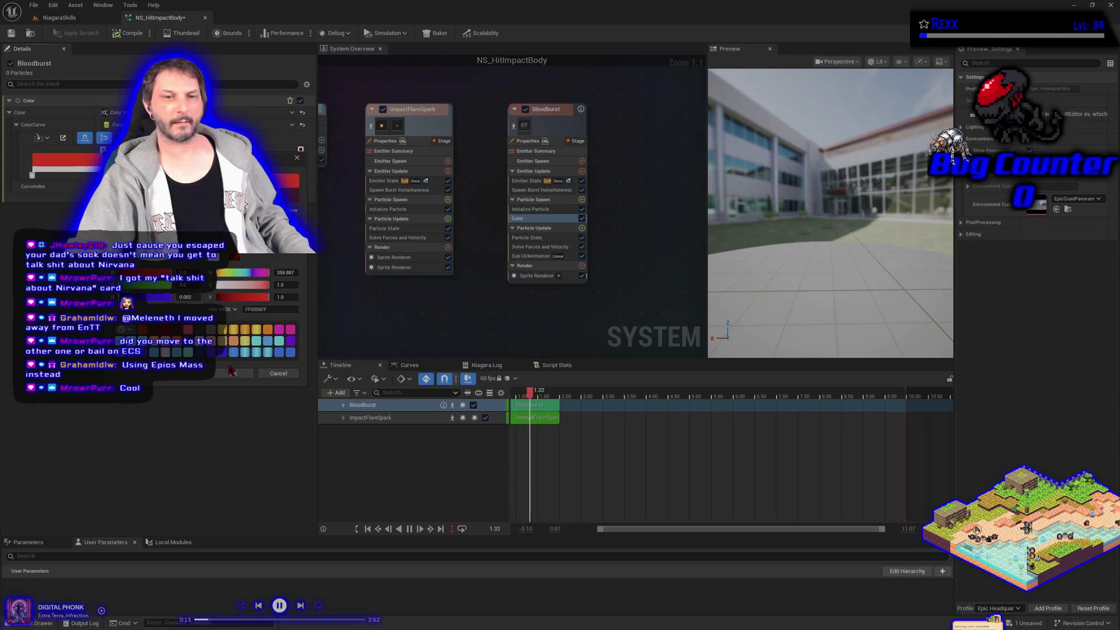
{"action": "left_click", "coordinate": [243, 297]}
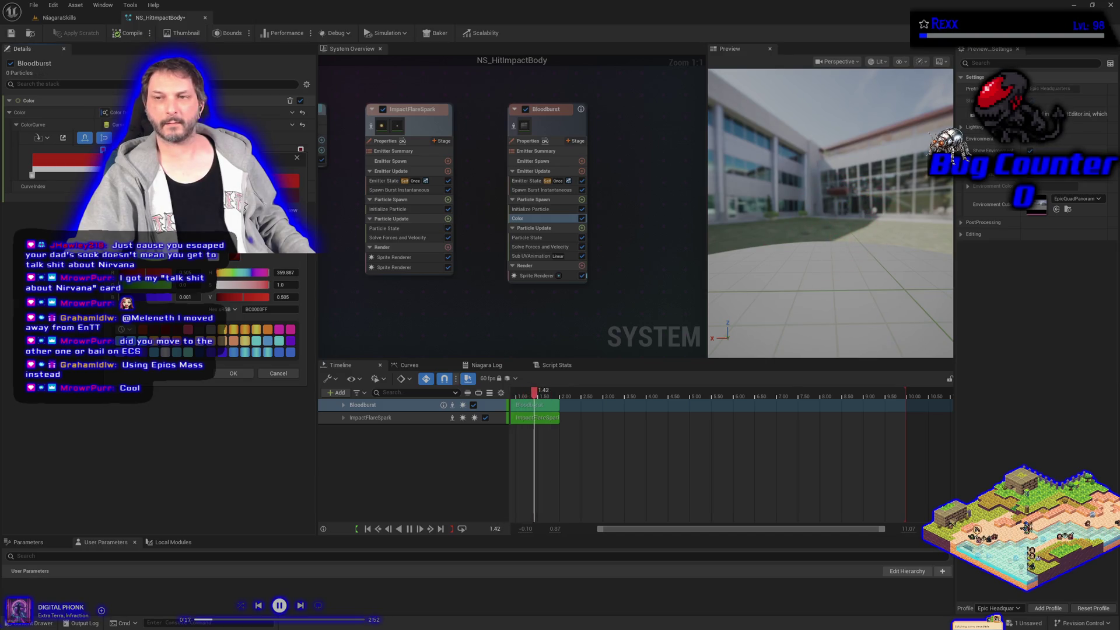
{"action": "left_click", "coordinate": [228, 297]}
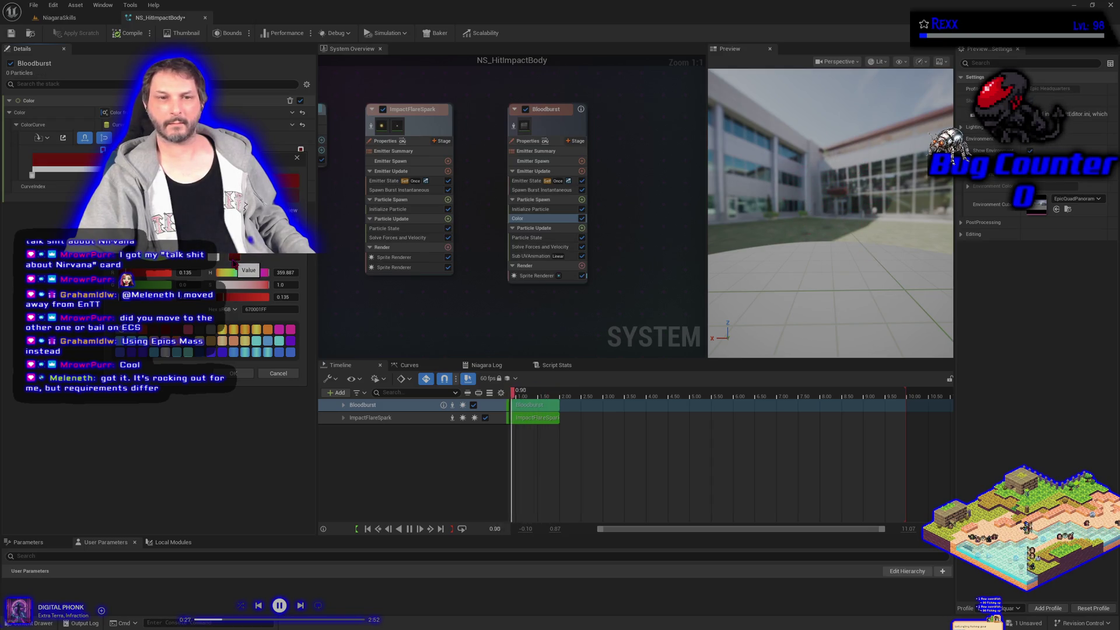
{"action": "left_click_drag", "start_coordinate": [234, 259], "coordinate": [234, 261]}
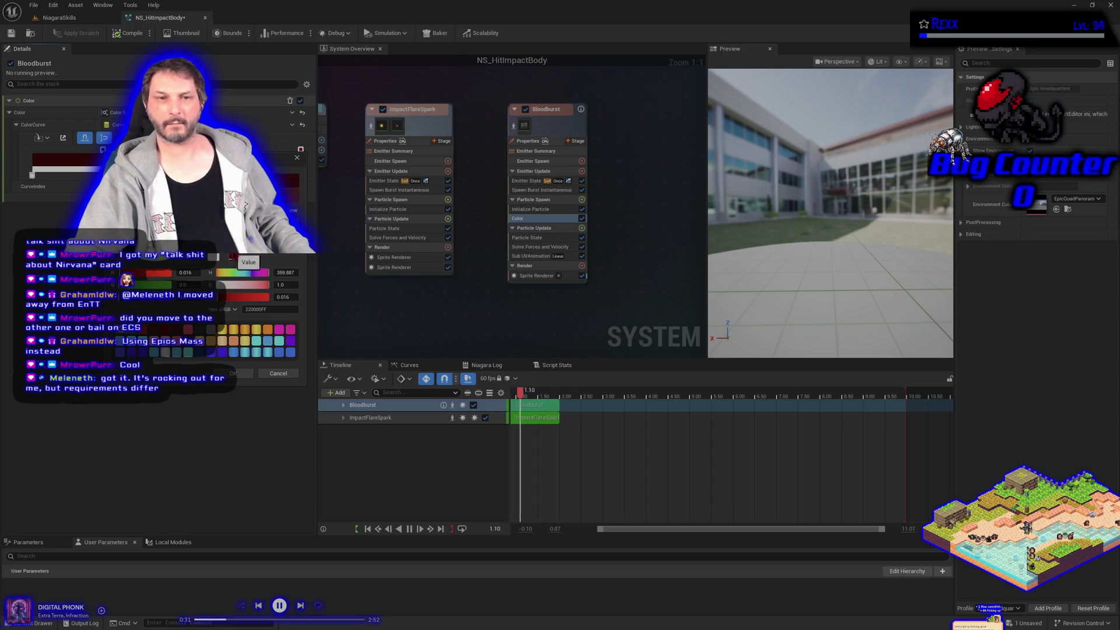
{"action": "left_click_drag", "start_coordinate": [233, 258], "coordinate": [233, 255]}
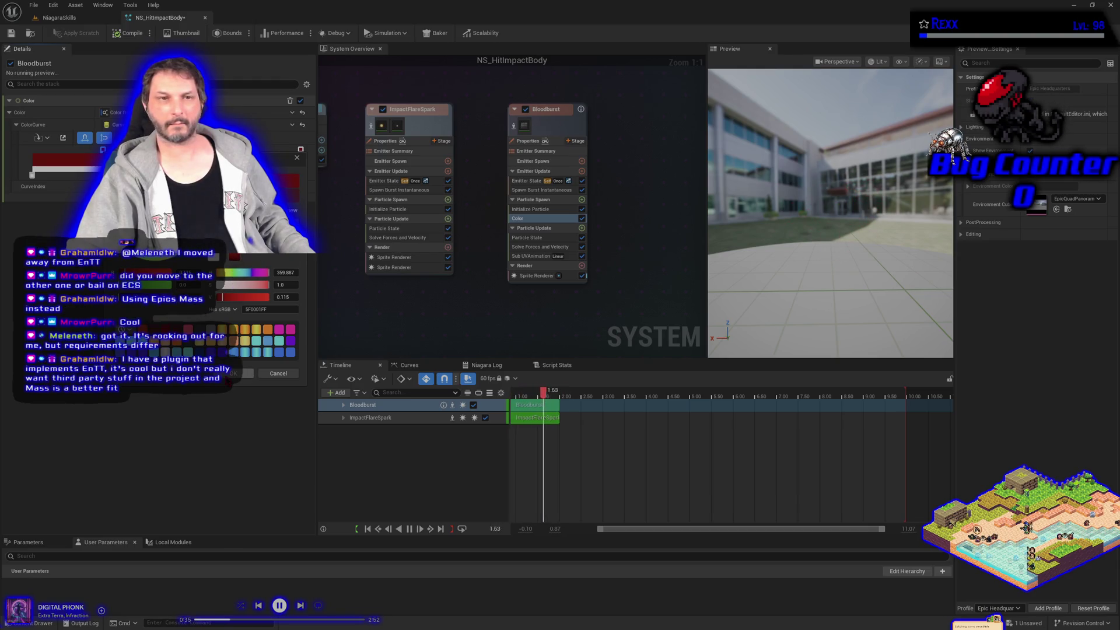
{"action": "left_click", "coordinate": [220, 233]}
Step: Darken the first Bloodburst curve stop to near-black red 310000FF
{"action": "double_click", "coordinate": [103, 149]}
{"action": "left_click", "coordinate": [433, 254]}
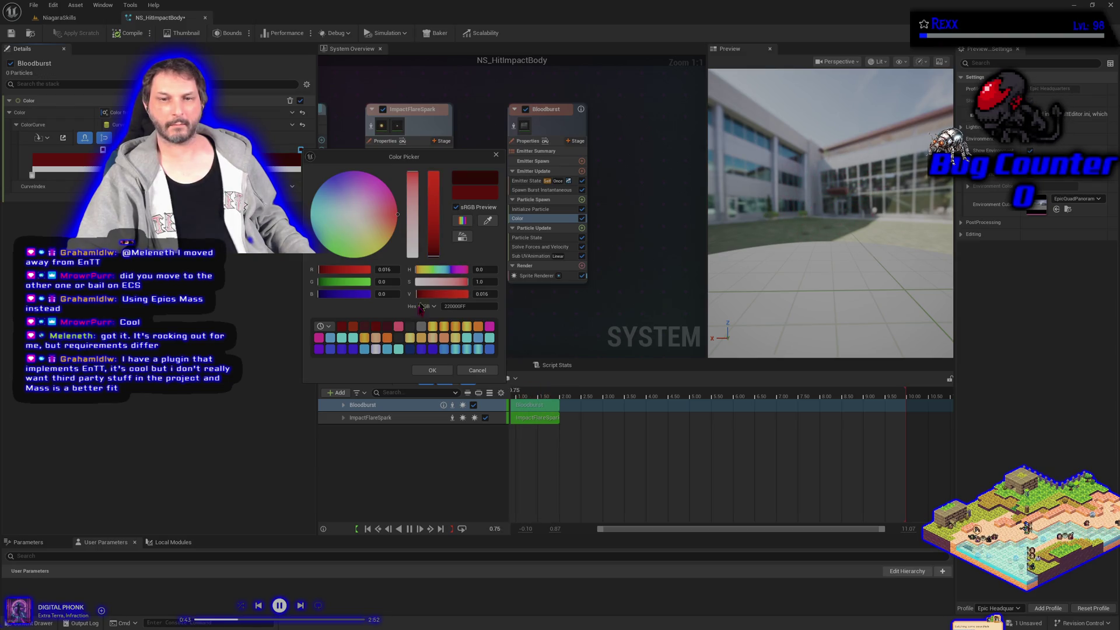
{"action": "left_click", "coordinate": [432, 370]}
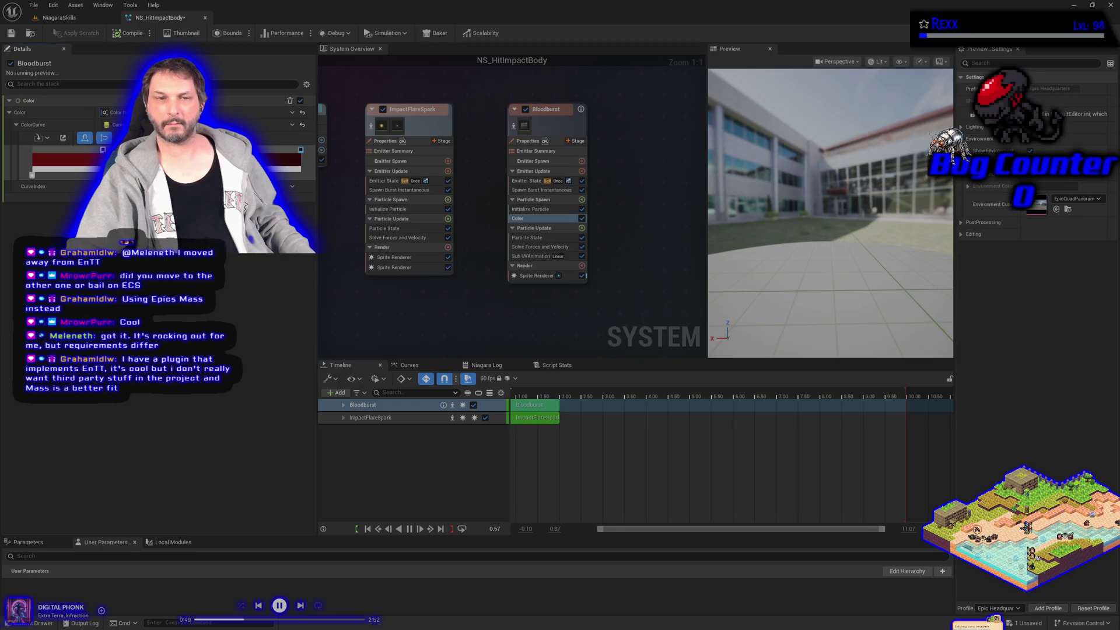
Step: Darken the last Bloodburst curve stop to dark red 470000FF
{"action": "double_click", "coordinate": [300, 150]}
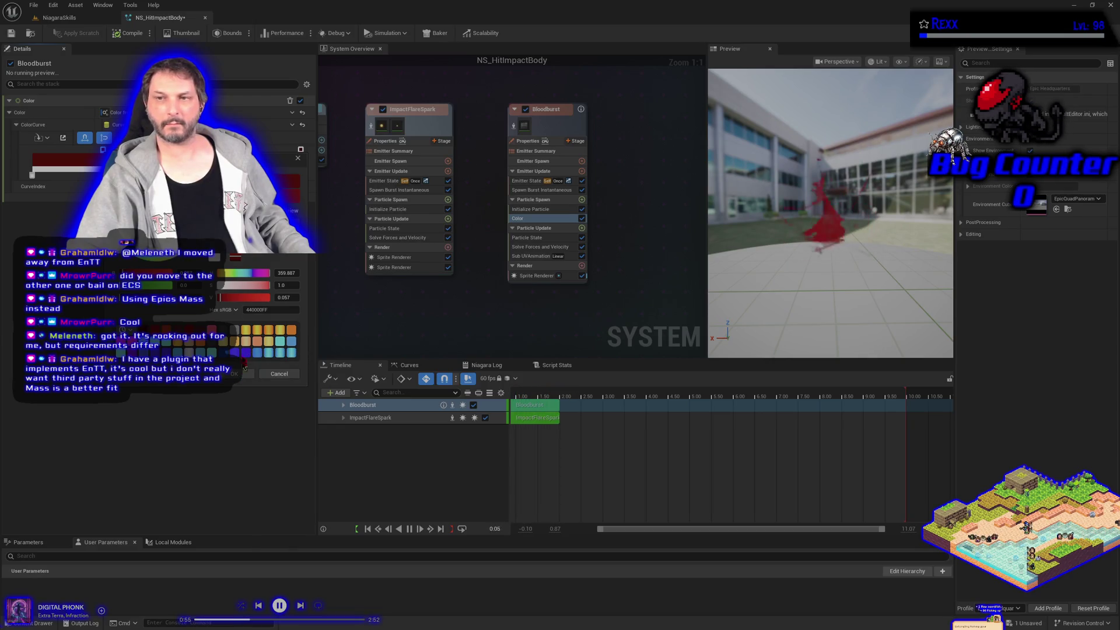
{"action": "left_click_drag", "start_coordinate": [236, 257], "coordinate": [236, 256]}
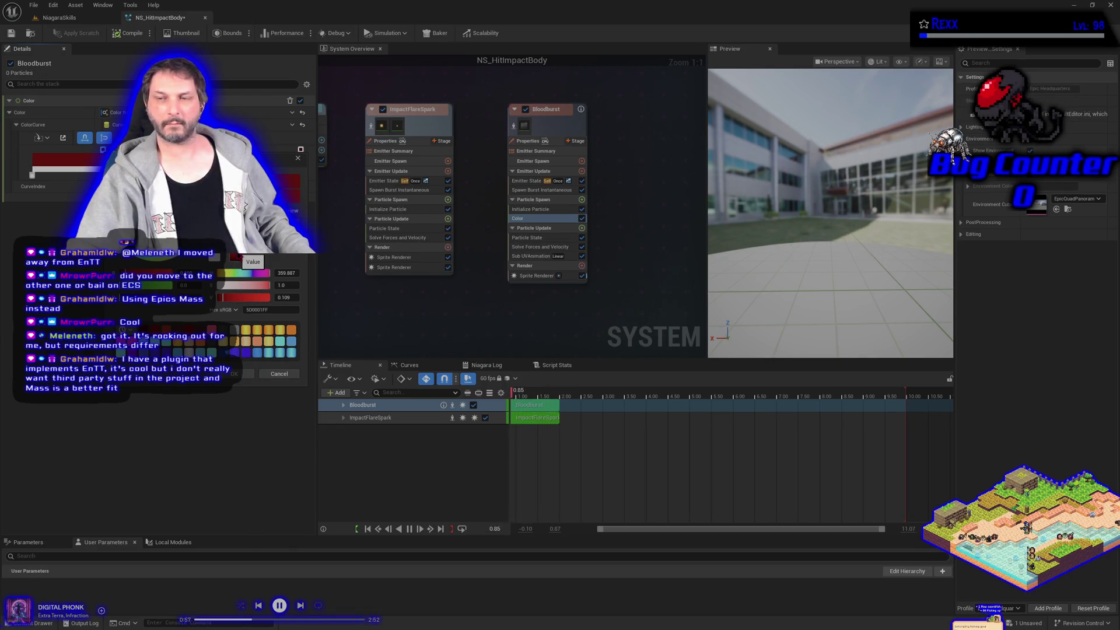
{"action": "left_click_drag", "start_coordinate": [236, 257], "coordinate": [236, 261]}
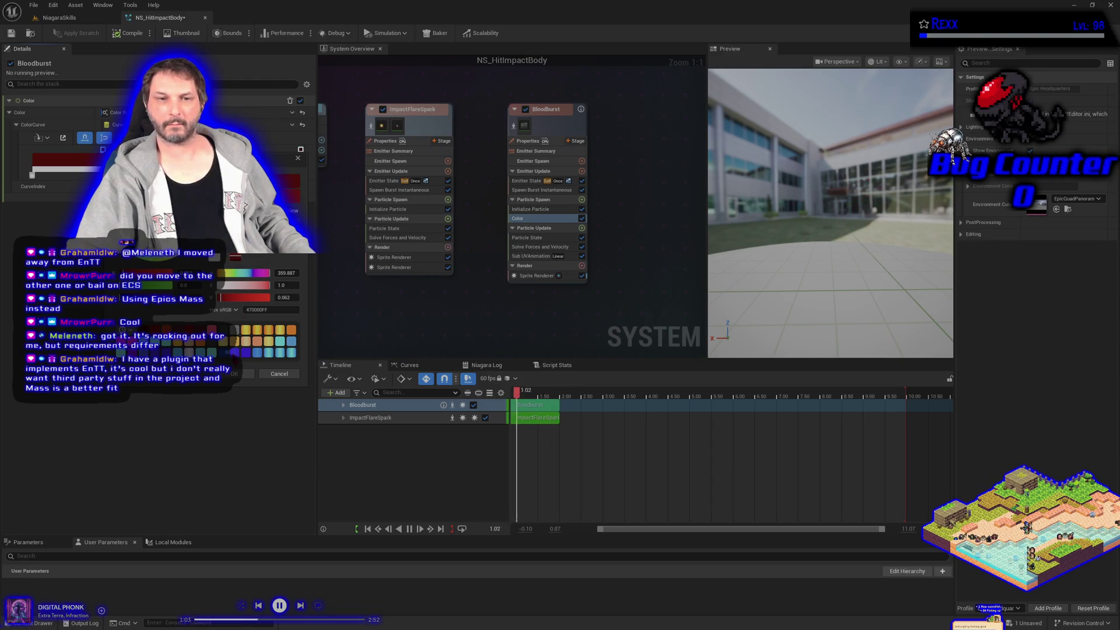
{"action": "left_click", "coordinate": [236, 374]}
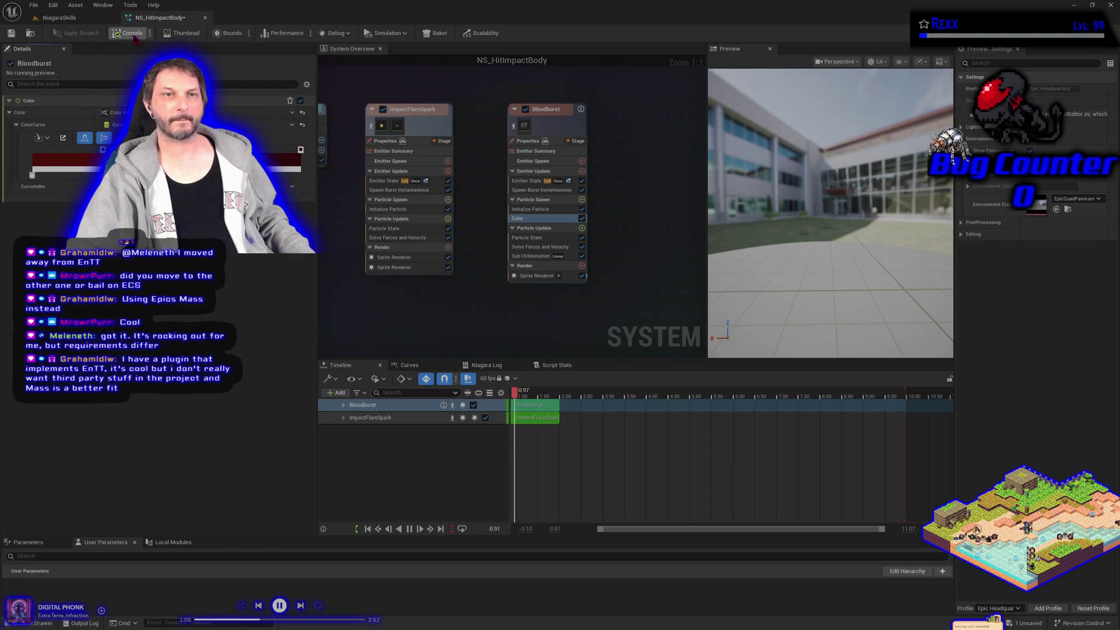
Step: Save all changes to NS_HitImpactBody, then inspect the VFX spawner back in the level
{"action": "left_click", "coordinate": [34, 5]}
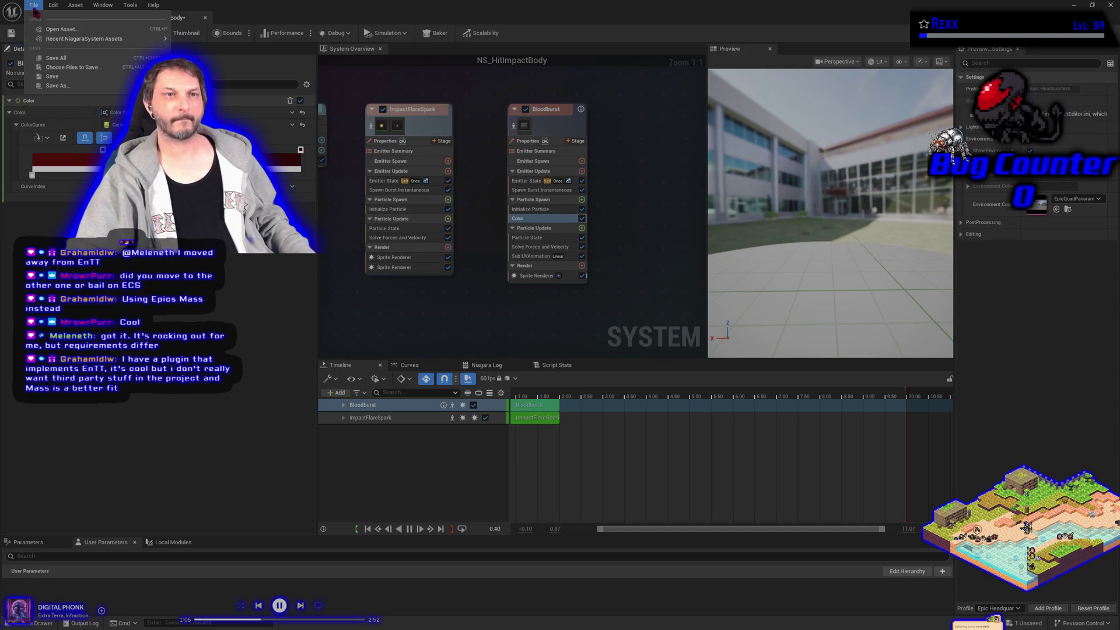
{"action": "left_click", "coordinate": [76, 58]}
{"action": "left_click", "coordinate": [7, 137]}
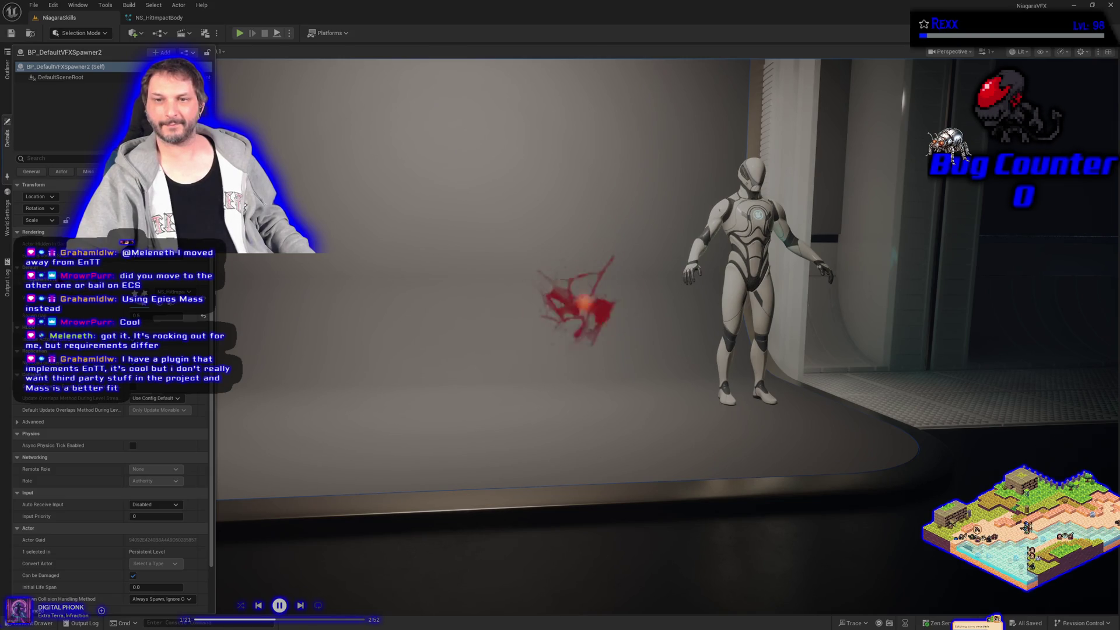
{"action": "left_click", "coordinate": [467, 408]}
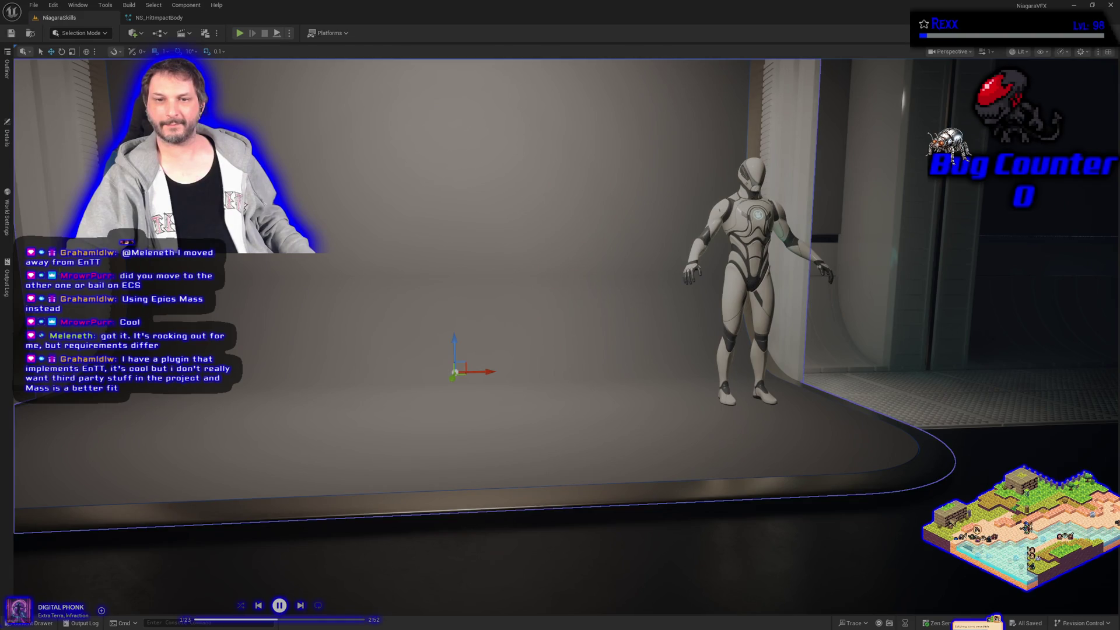
Step: Frame the Hit Impact display and inspect the right-hand effect spawner's properties
{"action": "left_click", "coordinate": [7, 135]}
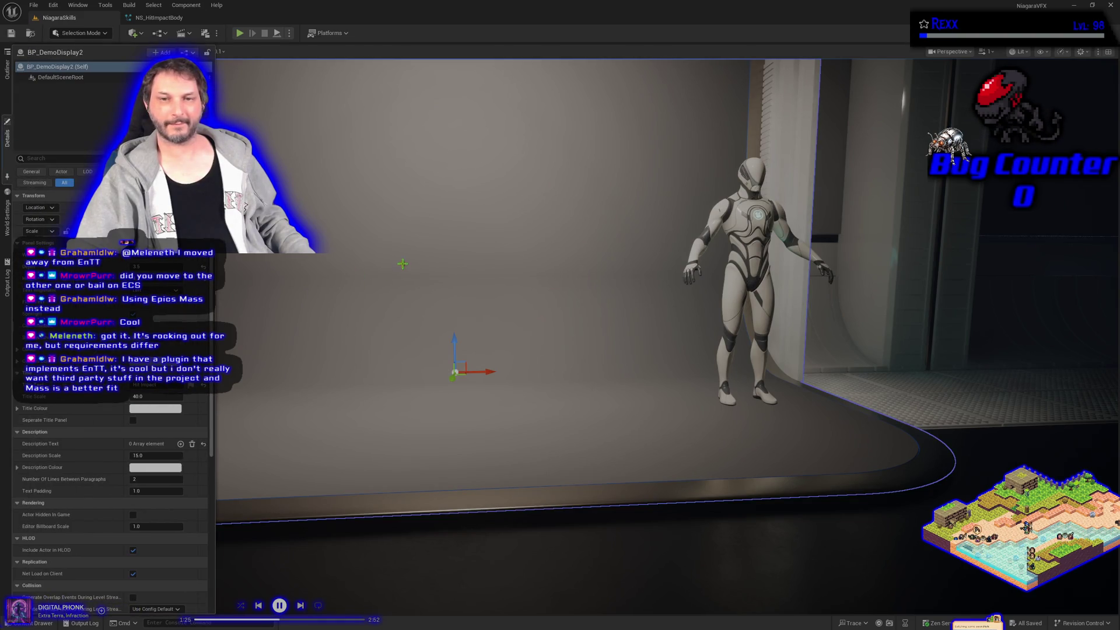
{"action": "left_click", "coordinate": [344, 258]}
{"action": "key", "text": "f"}
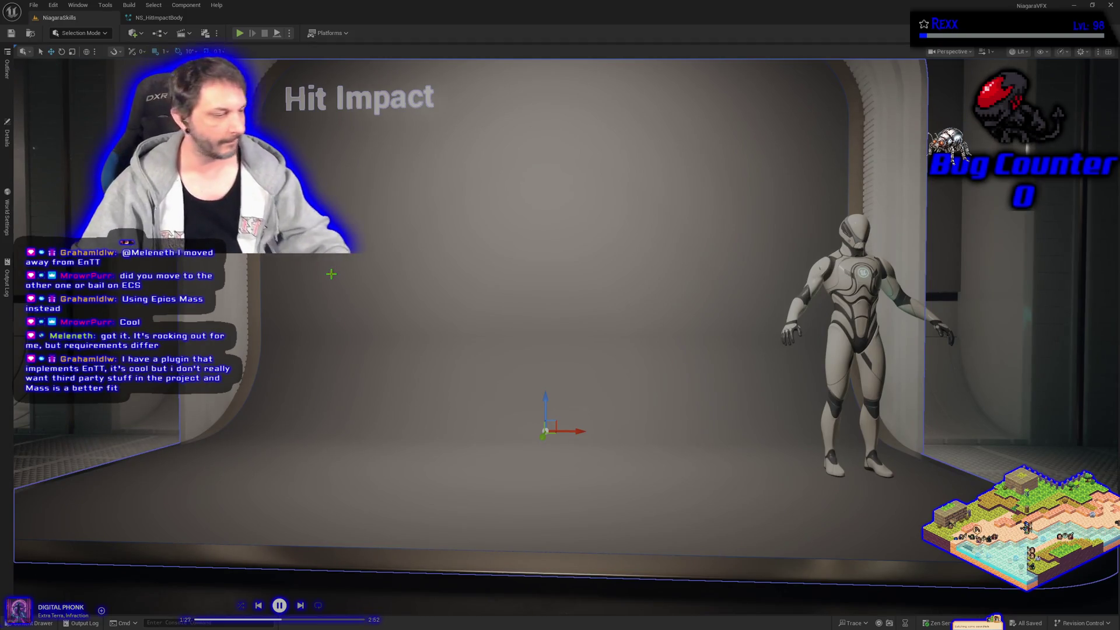
{"action": "key", "text": "g"}
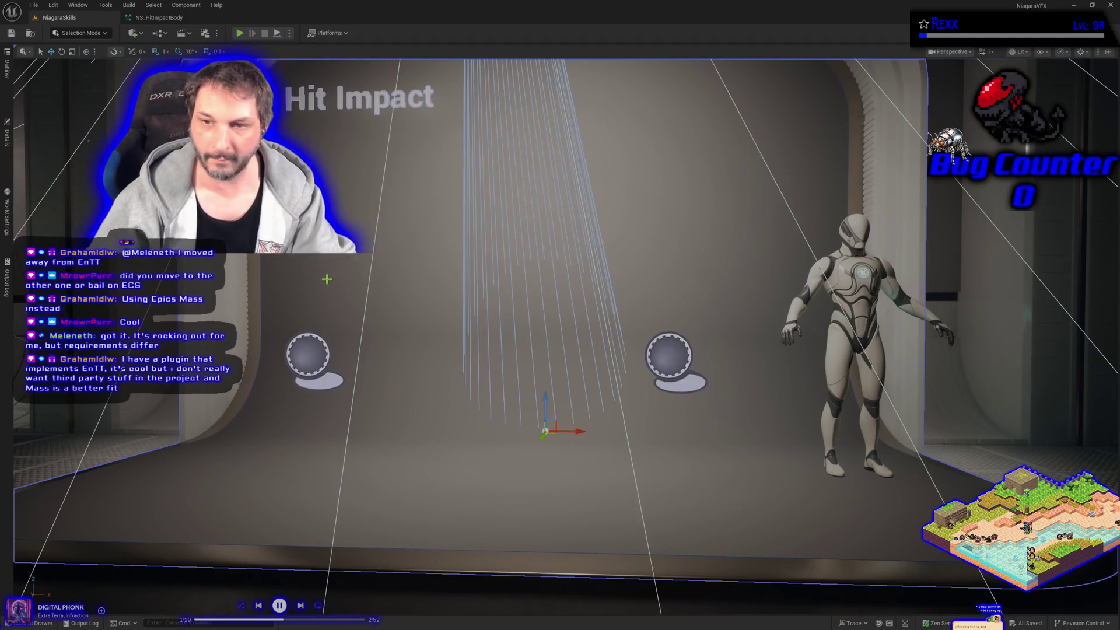
{"action": "left_click", "coordinate": [688, 362]}
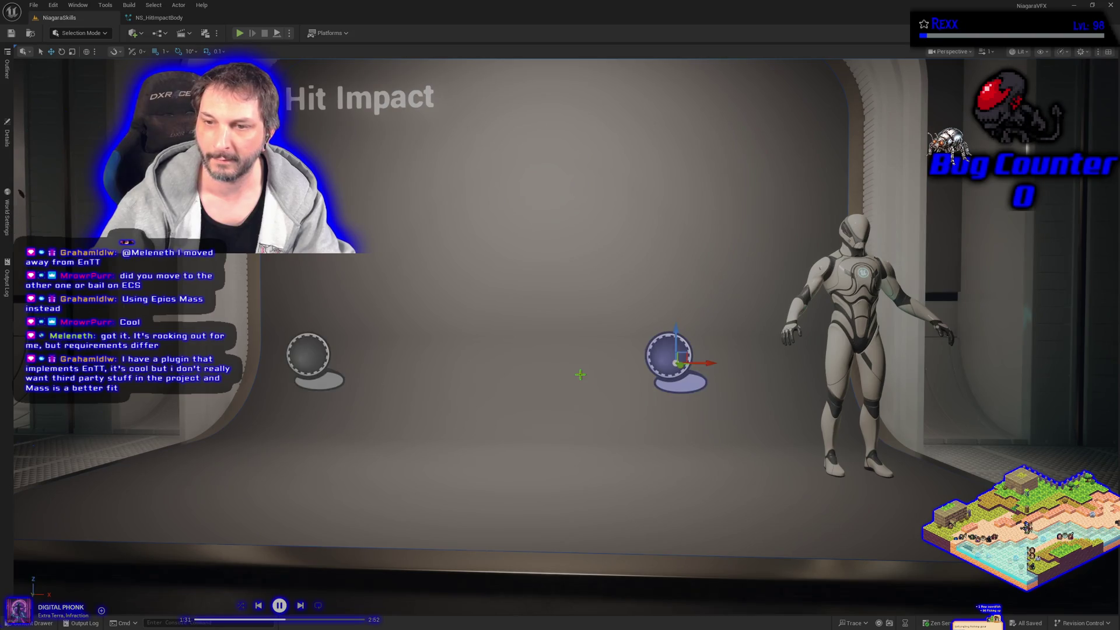
{"action": "key", "text": "g"}
{"action": "left_click", "coordinate": [7, 140]}
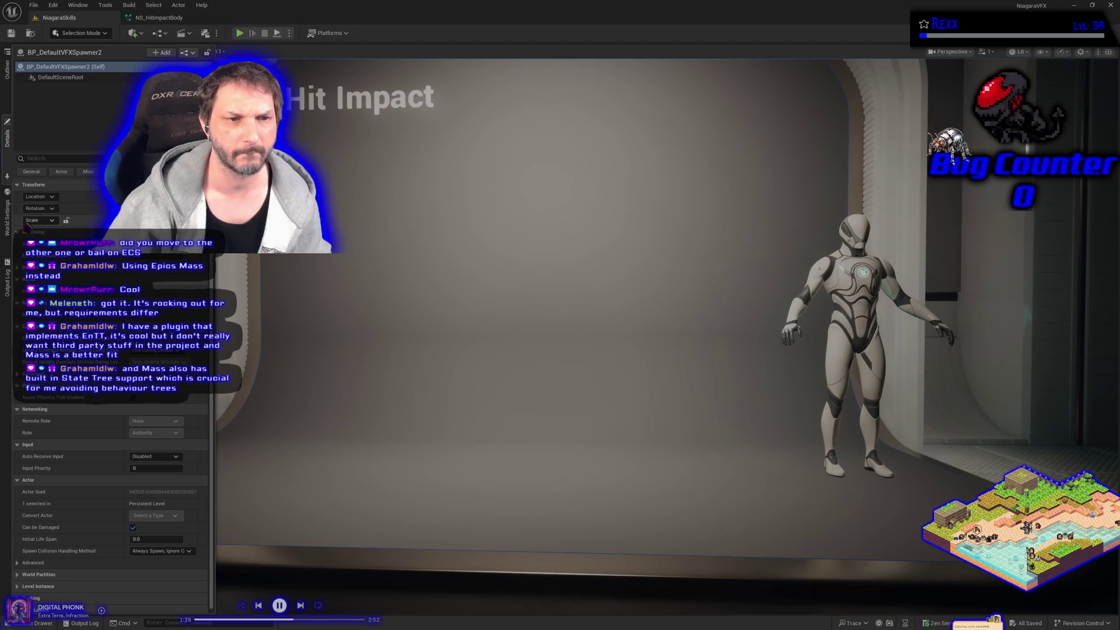
{"action": "left_click", "coordinate": [374, 352]}
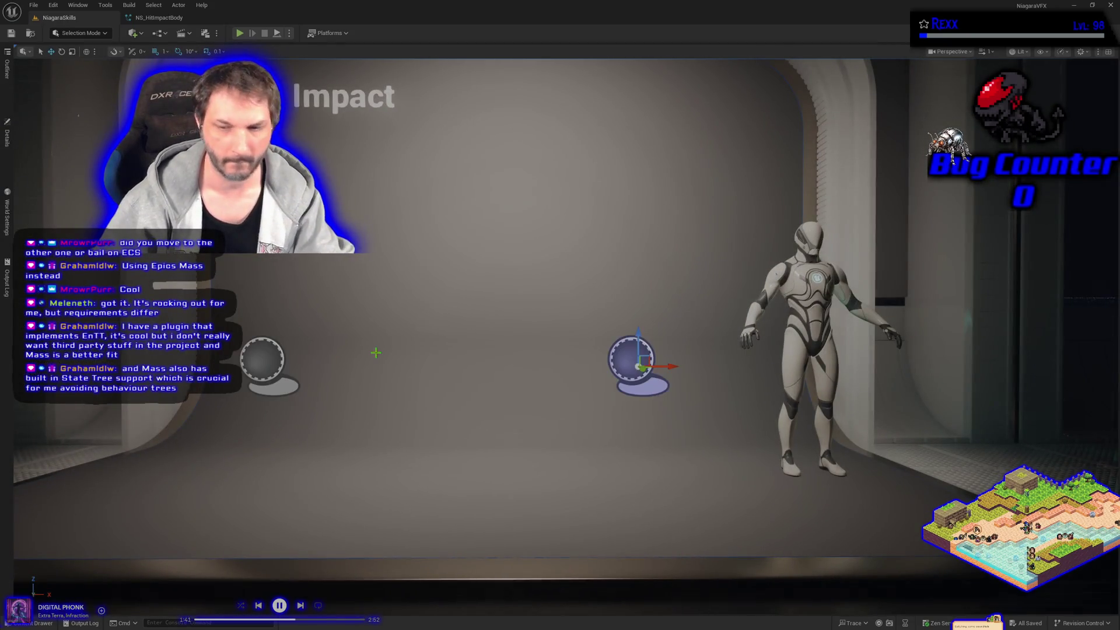
Step: Recheck the left and right spawners' properties and preview the level in game view
{"action": "left_click", "coordinate": [263, 359]}
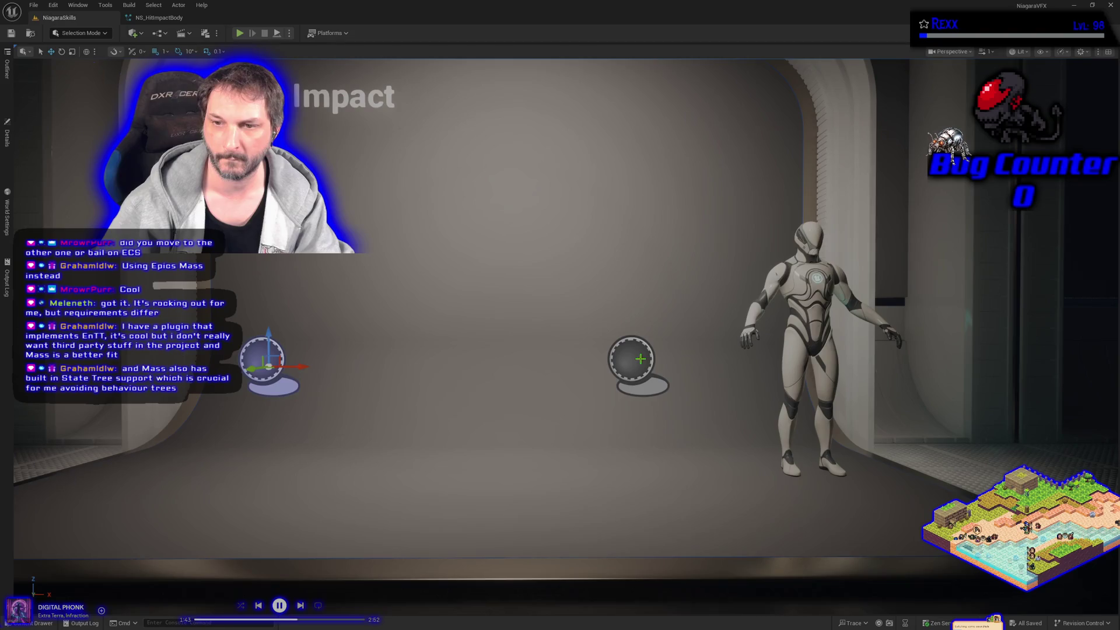
{"action": "left_click", "coordinate": [641, 358]}
{"action": "left_click", "coordinate": [8, 140]}
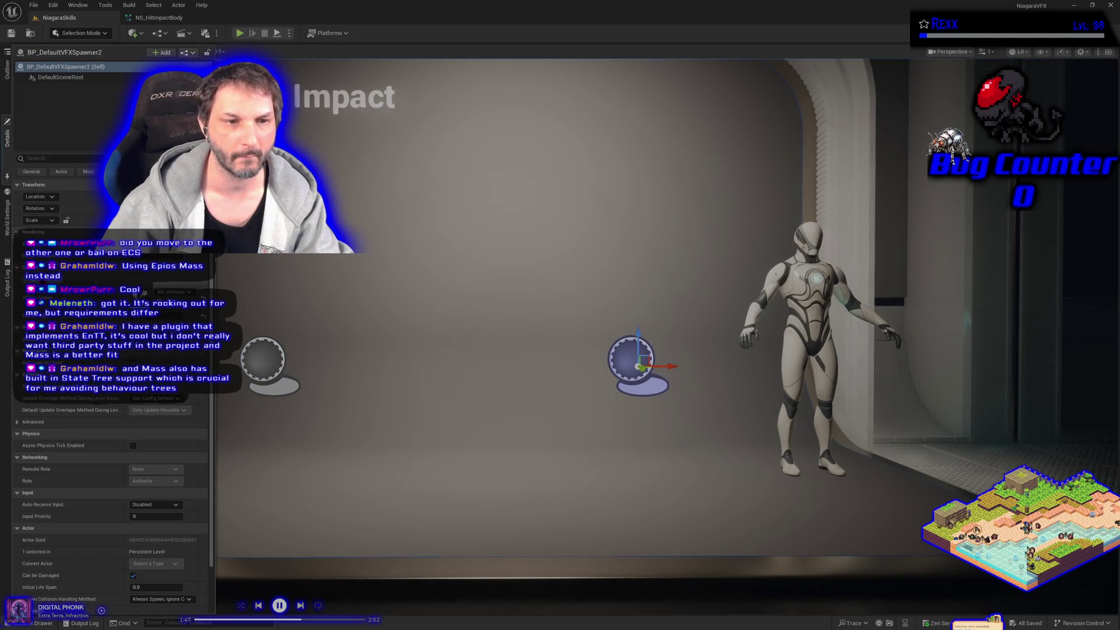
{"action": "left_click", "coordinate": [660, 353]}
{"action": "key", "text": "g"}
{"action": "left_click", "coordinate": [11, 173]}
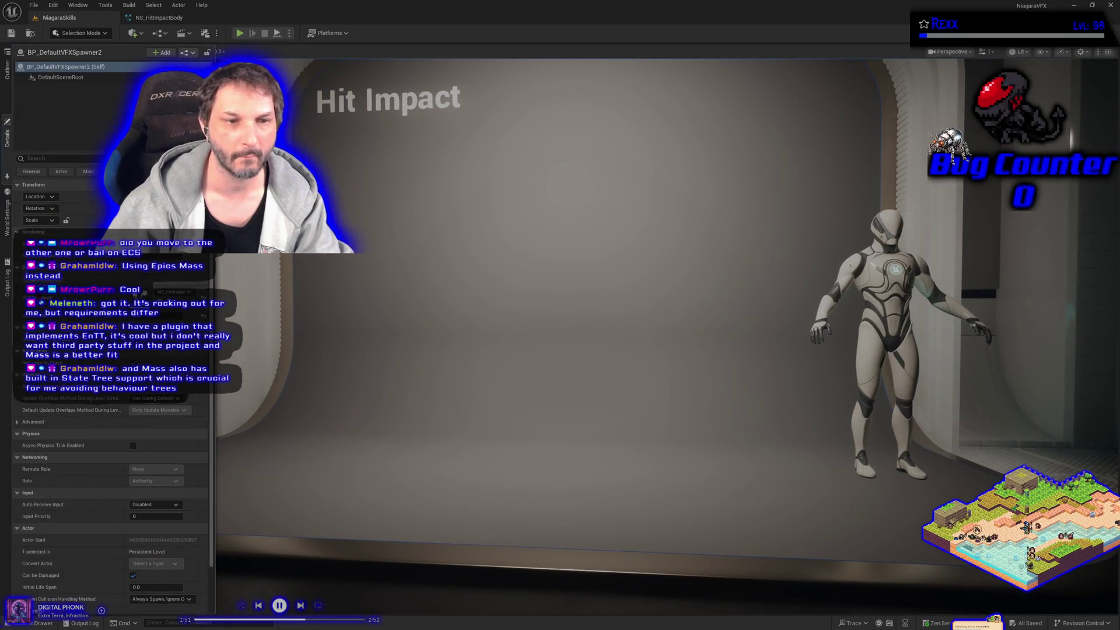
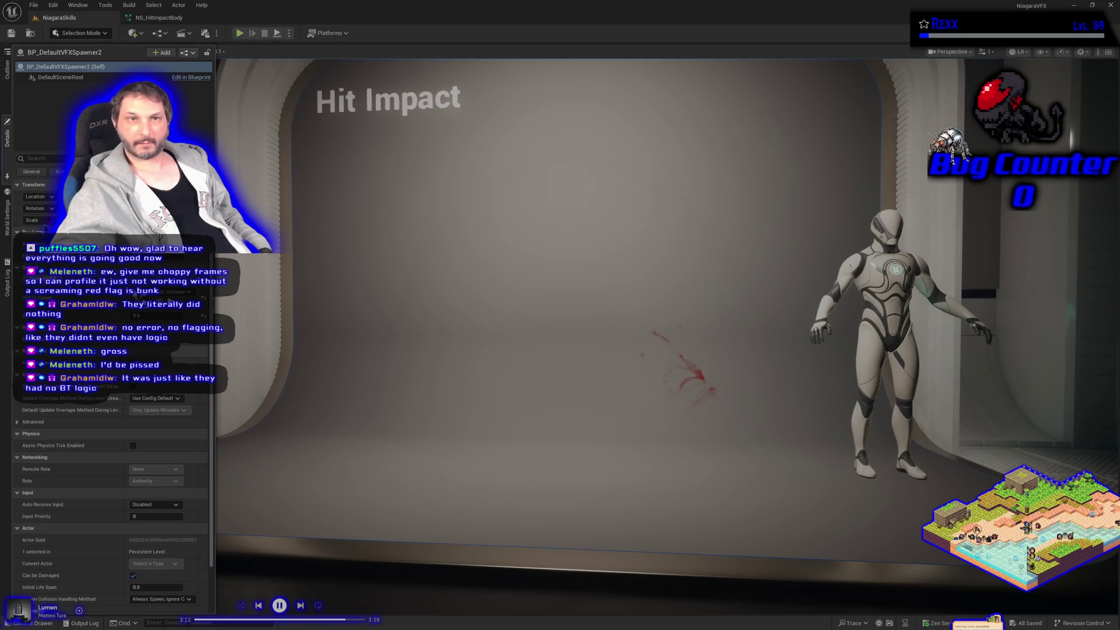
Step: Disable the ImpactFlareSpark emitter in NS_HitImpactBody and recompile the system
{"action": "left_click", "coordinate": [158, 17]}
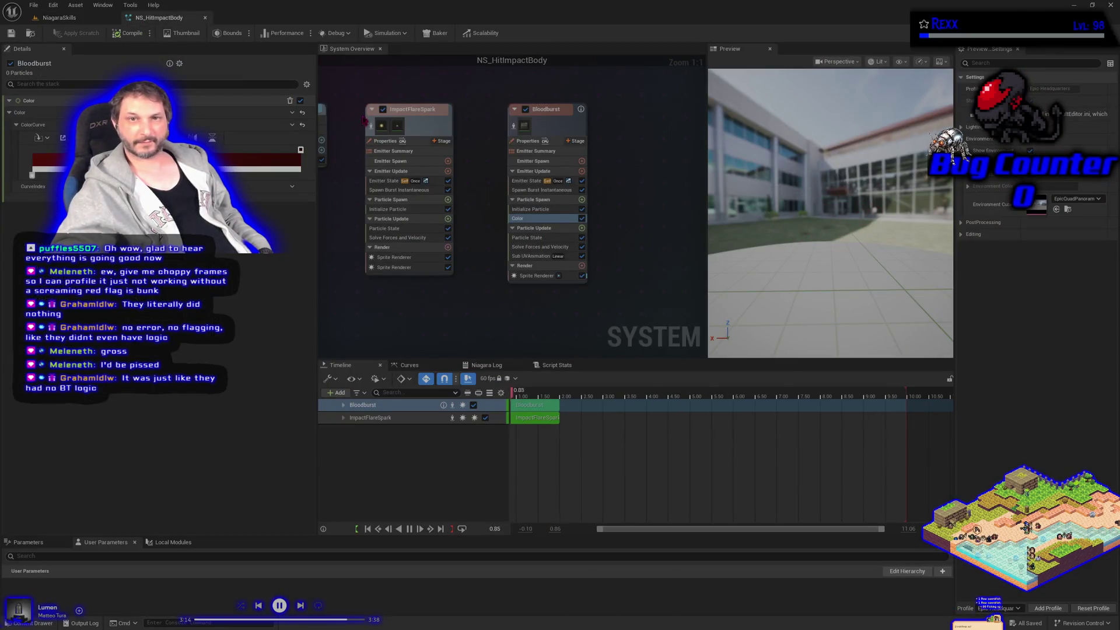
{"action": "left_click", "coordinate": [383, 110]}
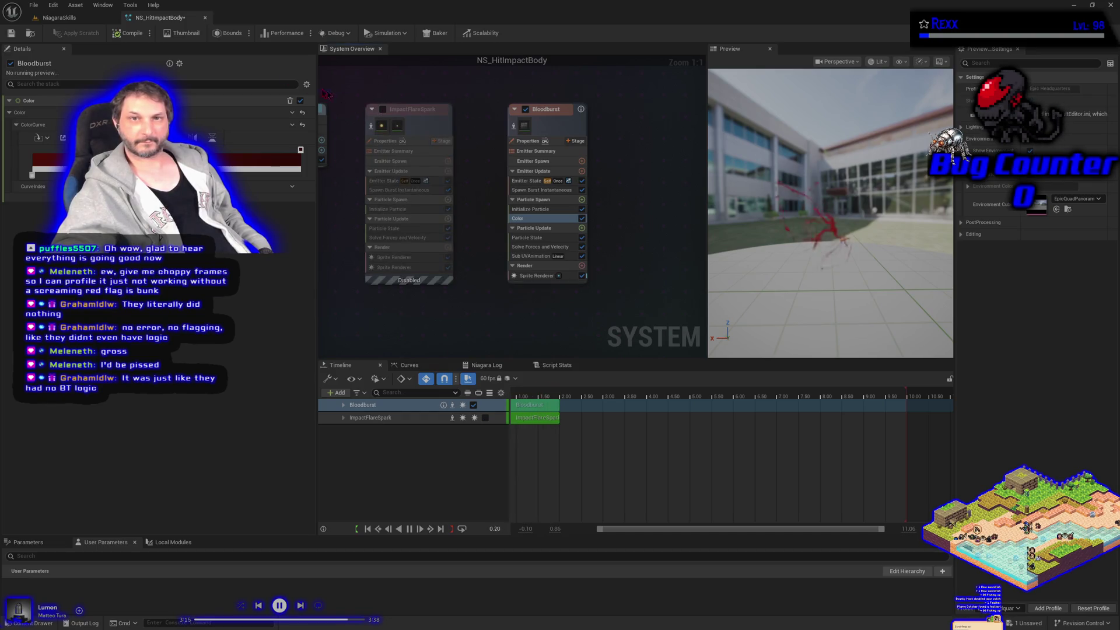
{"action": "left_click", "coordinate": [112, 35]}
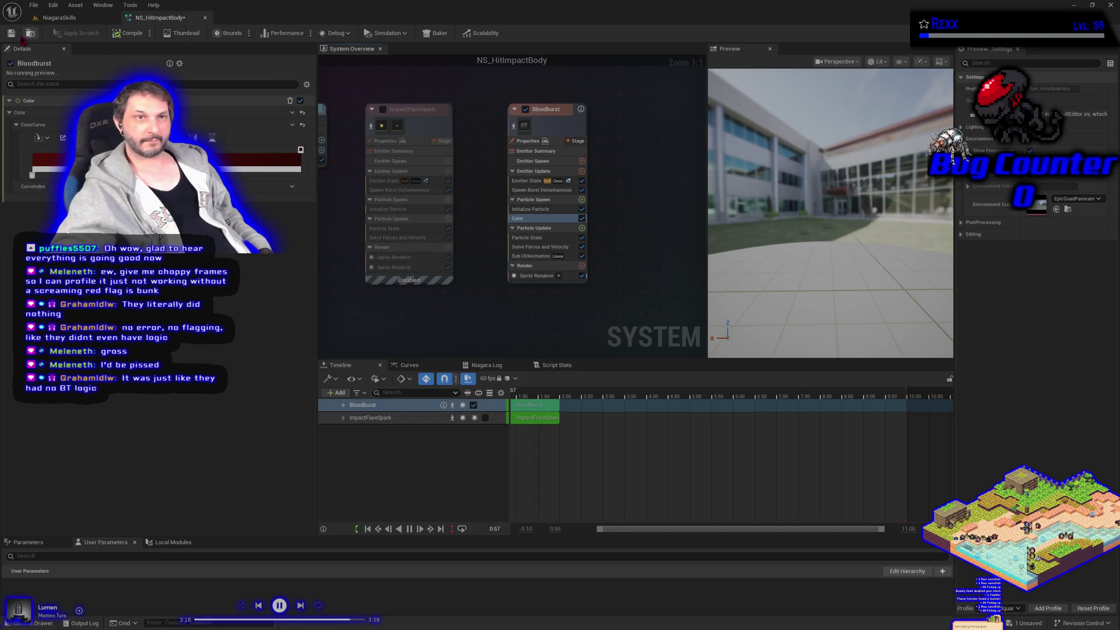
Step: Check the spawner actor's details in the NiagaraSkills level, then go back to NS_HitImpactBody
{"action": "left_click", "coordinate": [58, 18]}
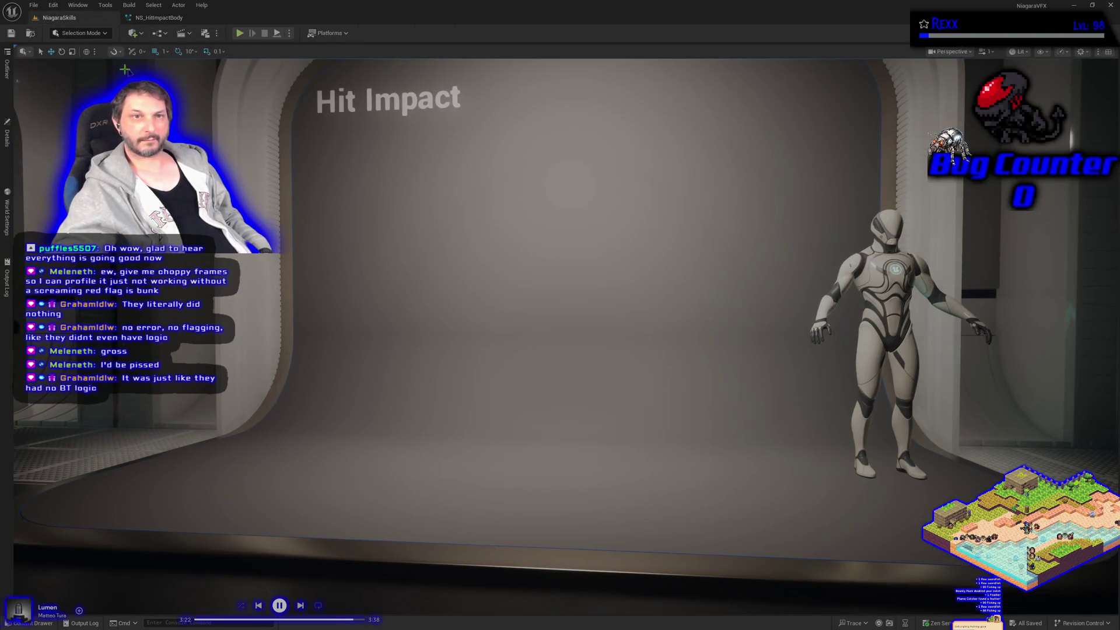
{"action": "left_click", "coordinate": [8, 148]}
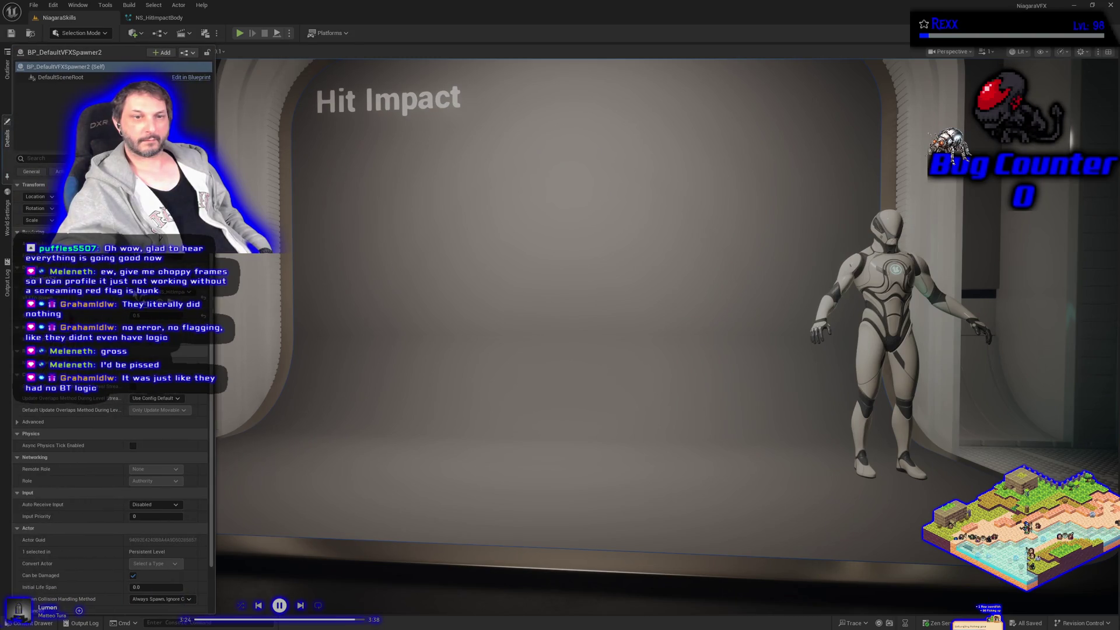
{"action": "scroll", "coordinate": [111, 466], "scroll_direction": "down", "scroll_amount": 2}
{"action": "scroll", "coordinate": [110, 467], "scroll_direction": "up", "scroll_amount": 2}
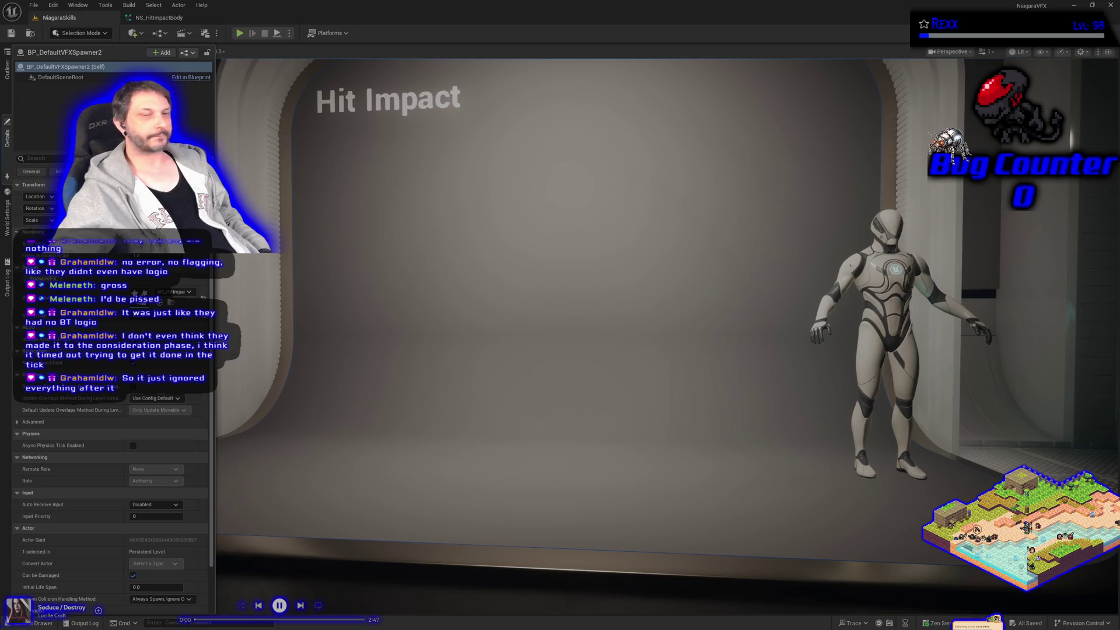
{"action": "left_click", "coordinate": [140, 18]}
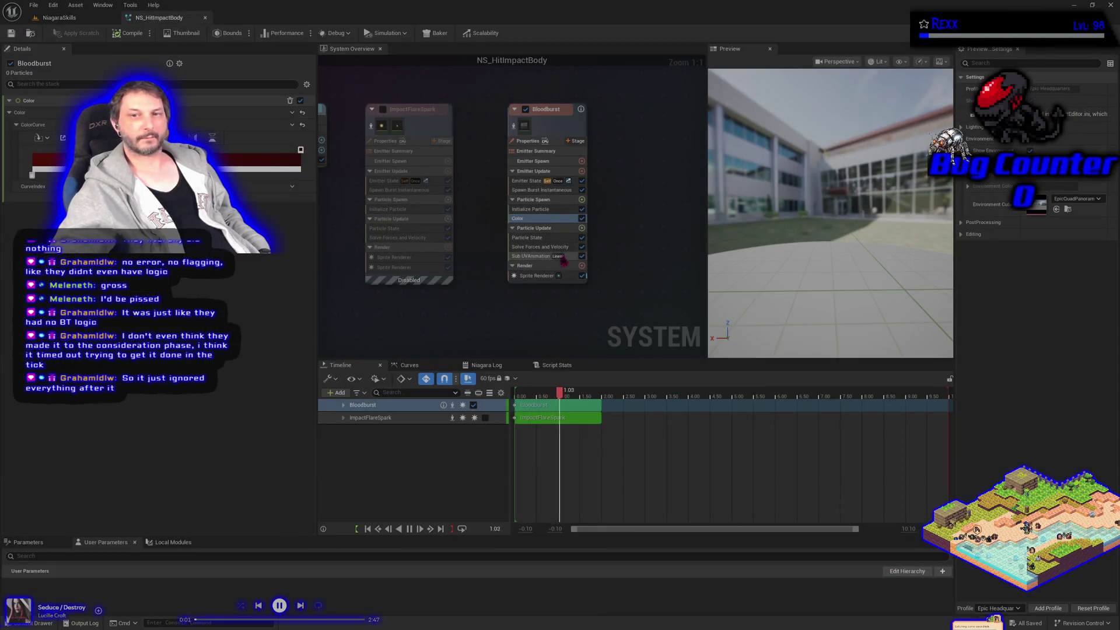
Step: Switch Bloodburst's Initialize Particle Sprite Size Mode to a different option
{"action": "left_click", "coordinate": [558, 209]}
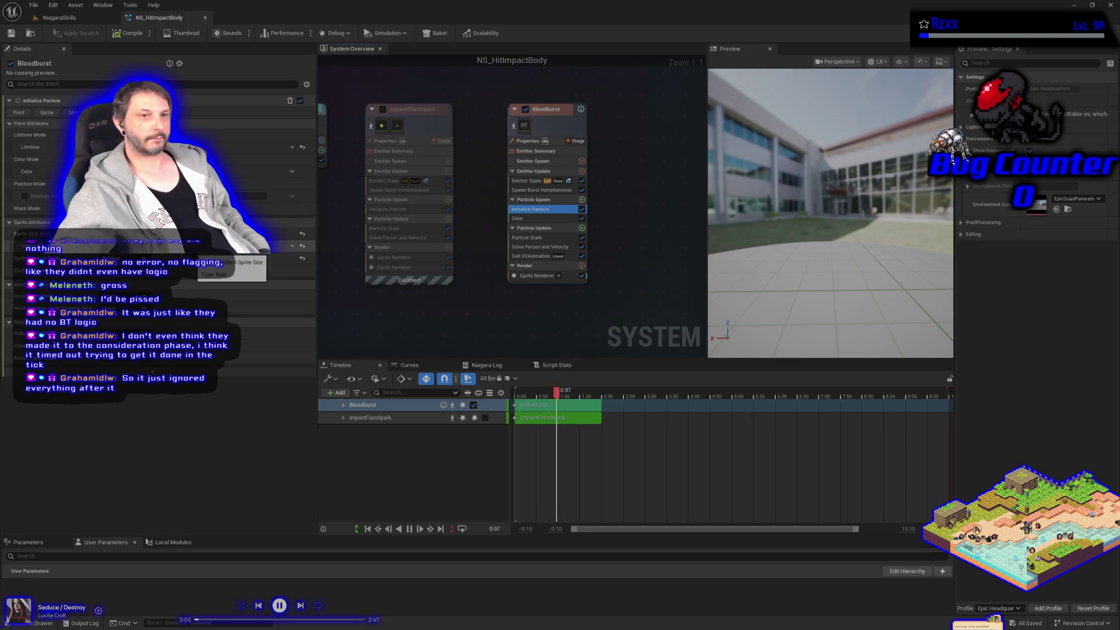
{"action": "left_click", "coordinate": [291, 245]}
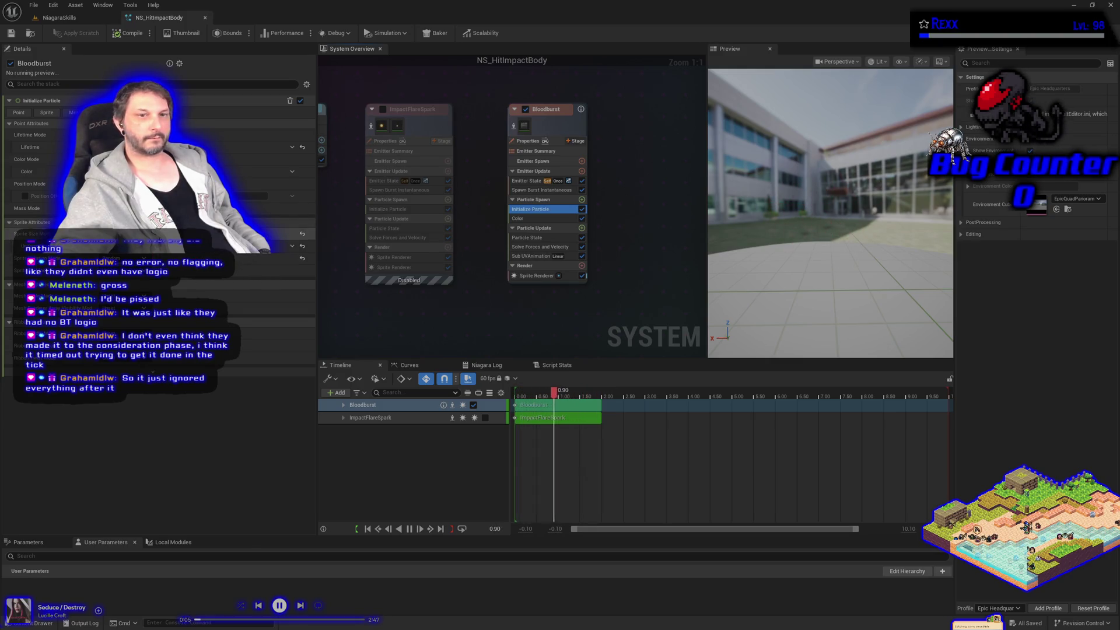
{"action": "left_click", "coordinate": [147, 284]}
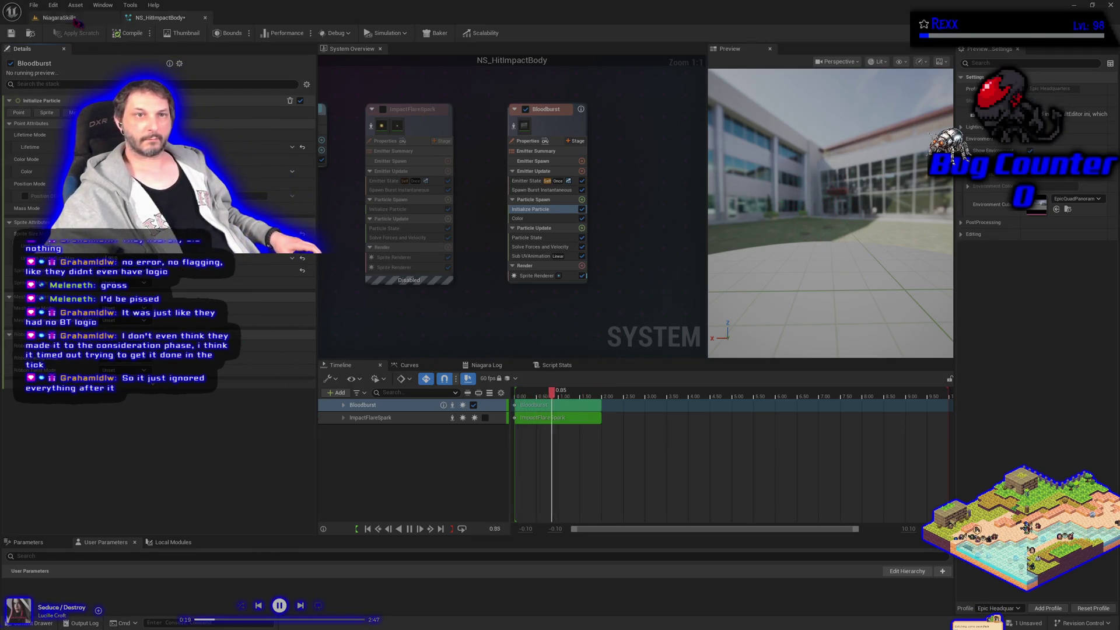
Step: Save all assets and start playing the NiagaraSkills level
{"action": "left_click", "coordinate": [34, 6]}
{"action": "left_click", "coordinate": [57, 58]}
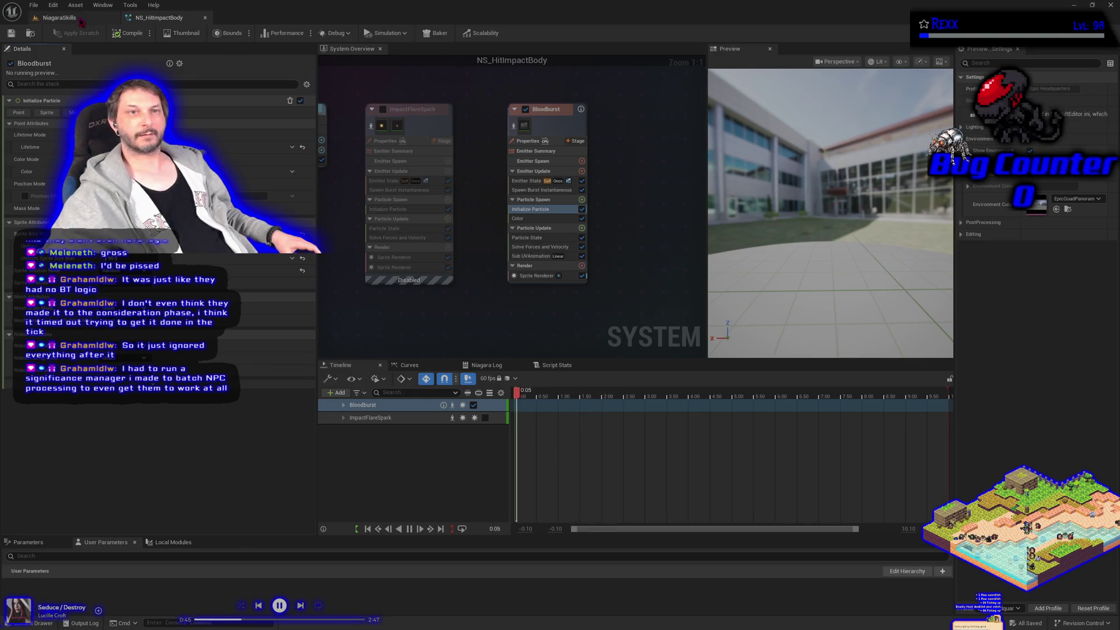
{"action": "left_click", "coordinate": [108, 17]}
{"action": "left_click", "coordinate": [239, 33]}
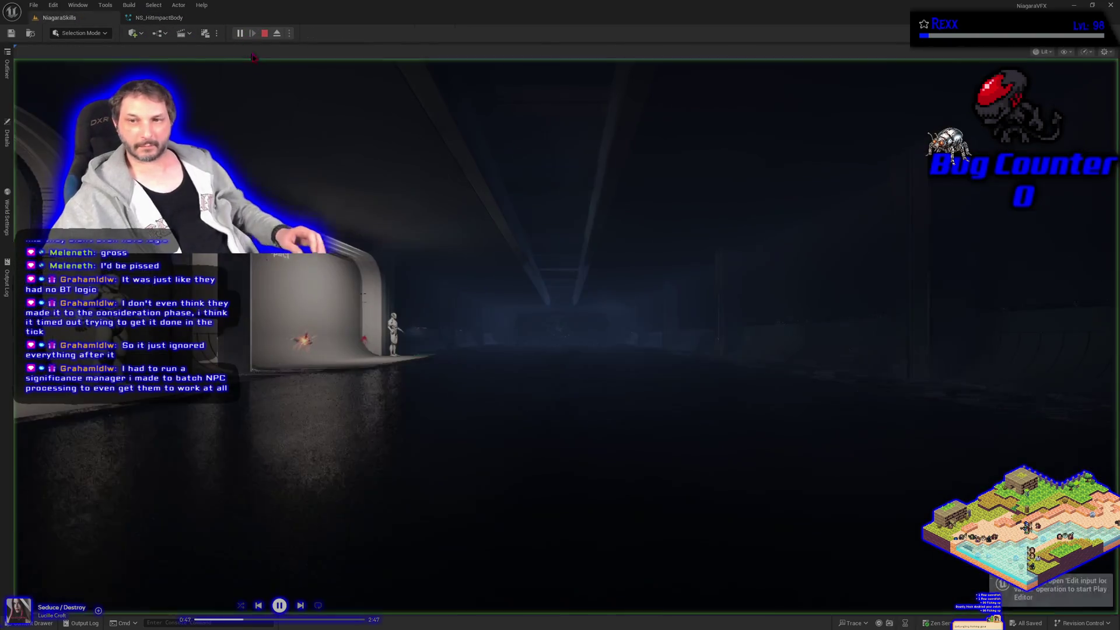
Step: Walk up to the Hit Impact wall to test the blood burst, then stop playing
{"action": "key", "text": "w"}
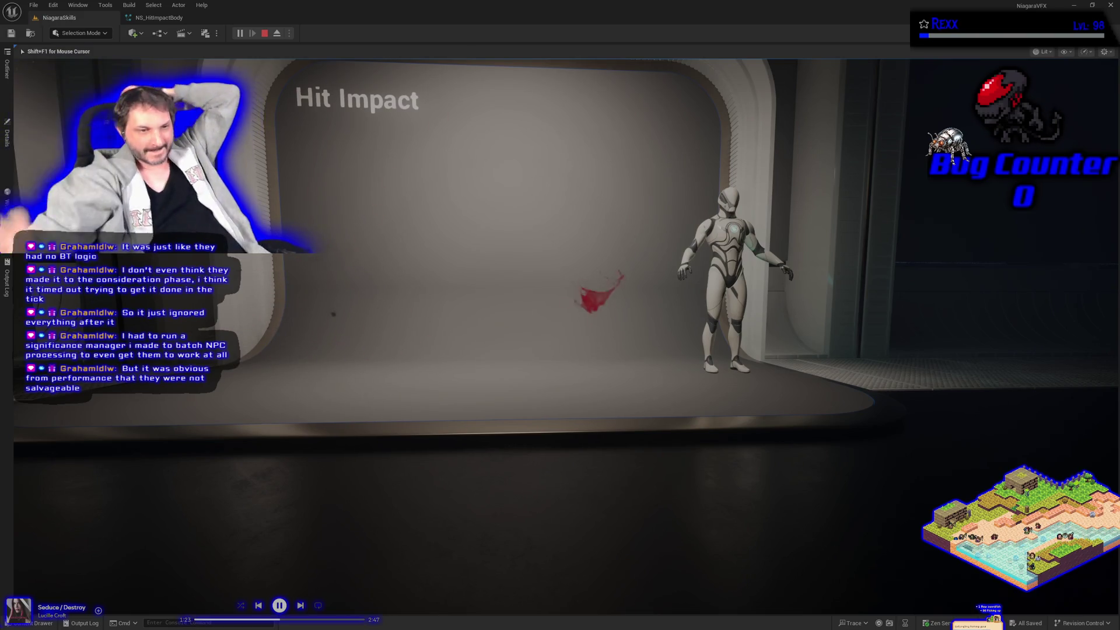
{"action": "mouse_move", "coordinate": [560, 315]}
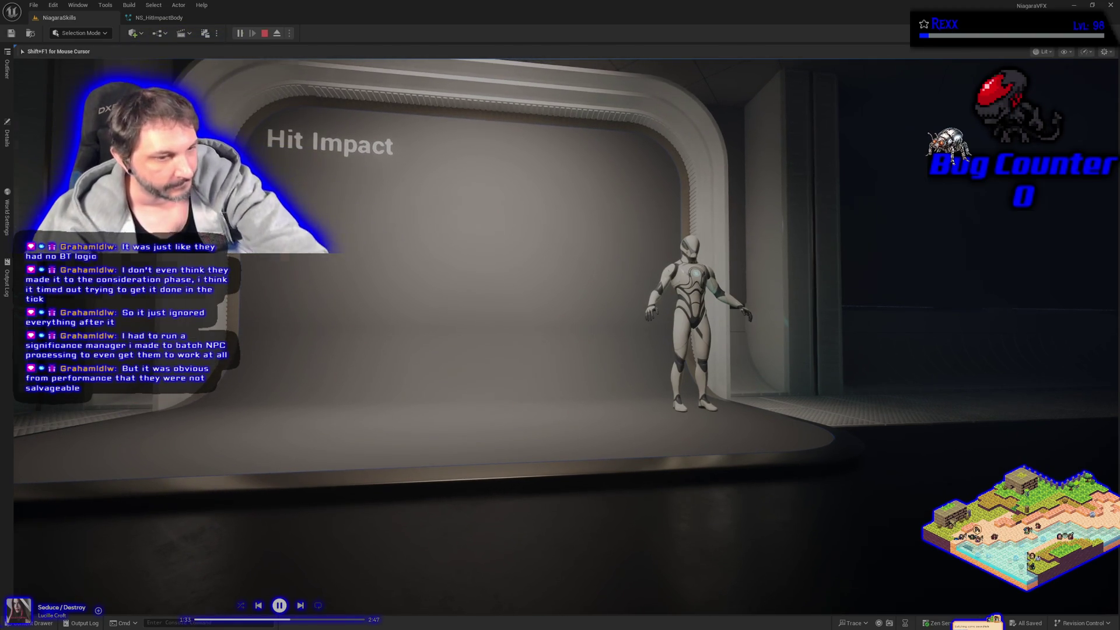
{"action": "key", "text": "Escape"}
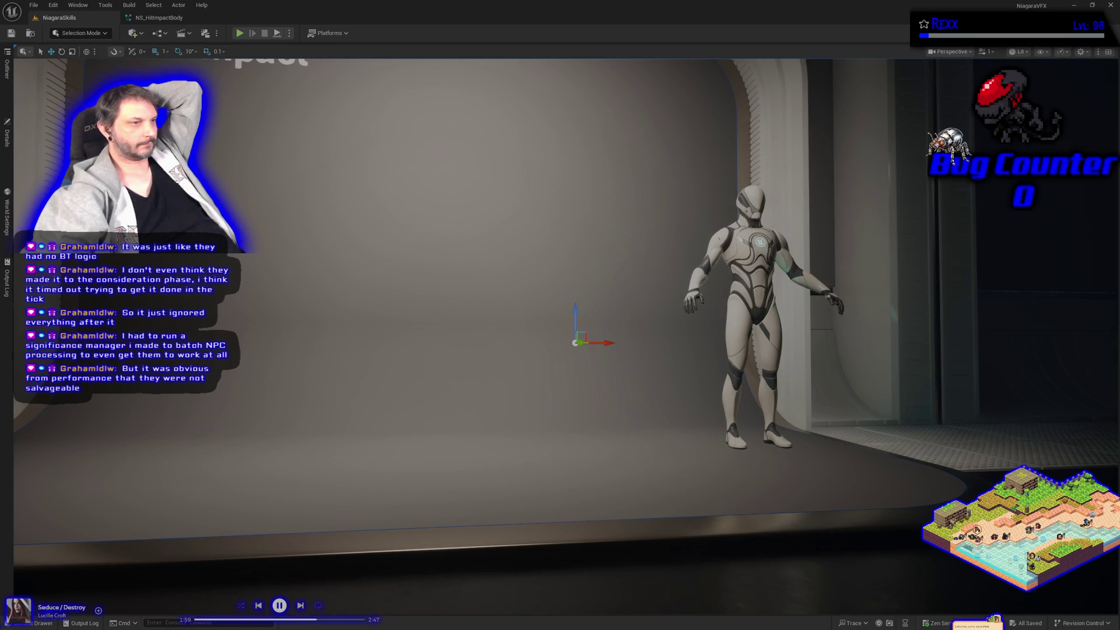
Step: Re-enable ImpactFlareSpark in NS_HitImpactBody, then resume Rider's paused debugger
{"action": "left_click", "coordinate": [159, 18]}
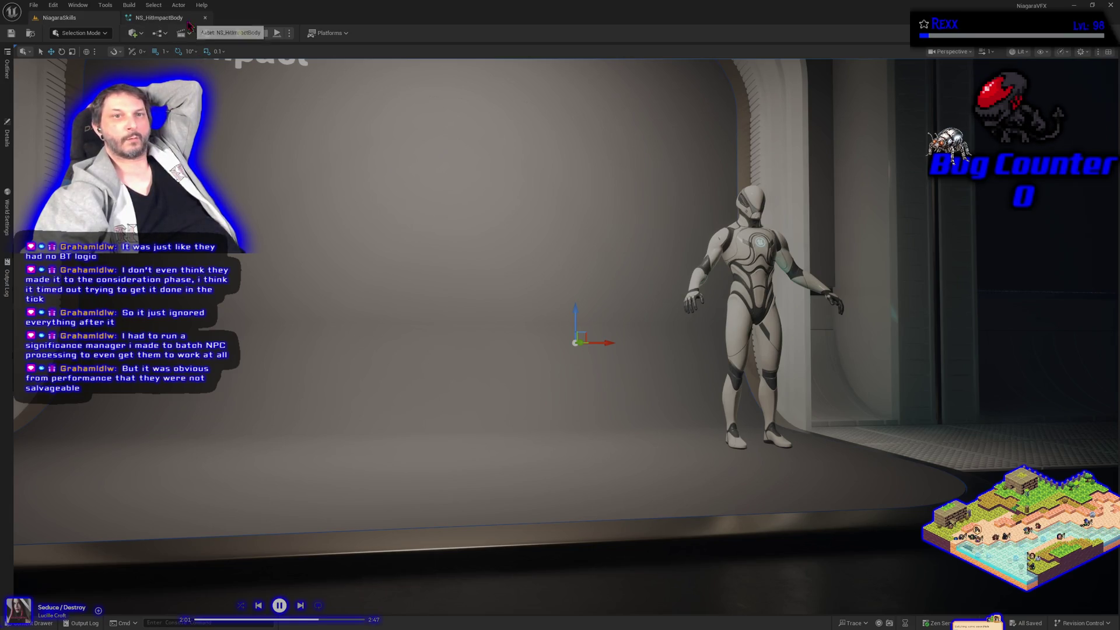
{"action": "left_click", "coordinate": [383, 109]}
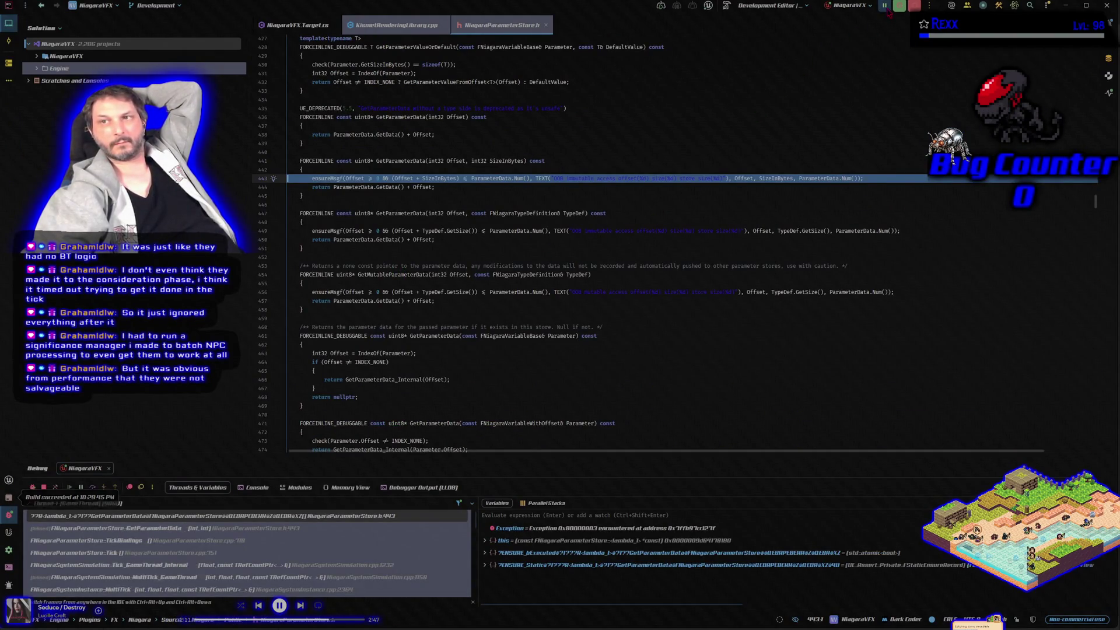
{"action": "left_click", "coordinate": [884, 7]}
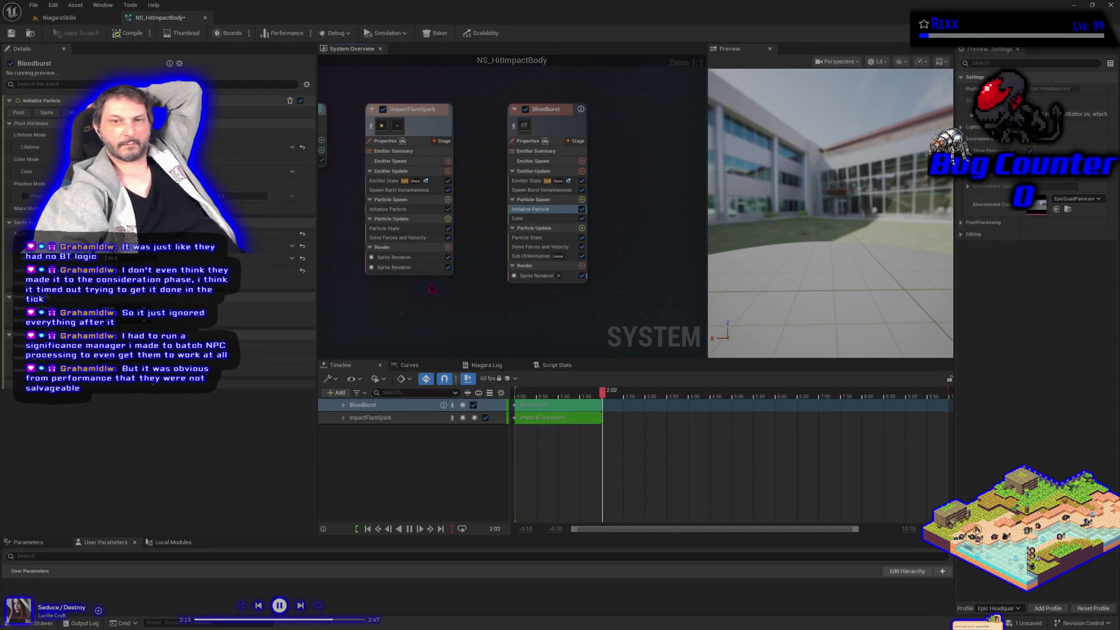
Step: Disable ImpactFlareSpark's first sprite renderer, save, and check the spawner's properties in the level
{"action": "left_click", "coordinate": [425, 259]}
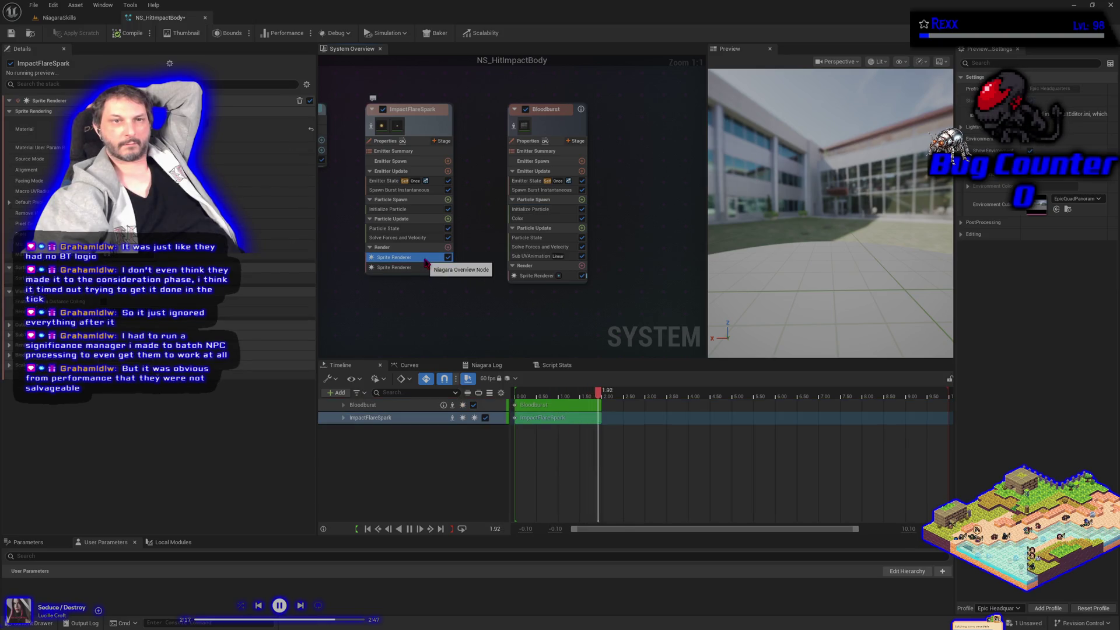
{"action": "left_click", "coordinate": [448, 257]}
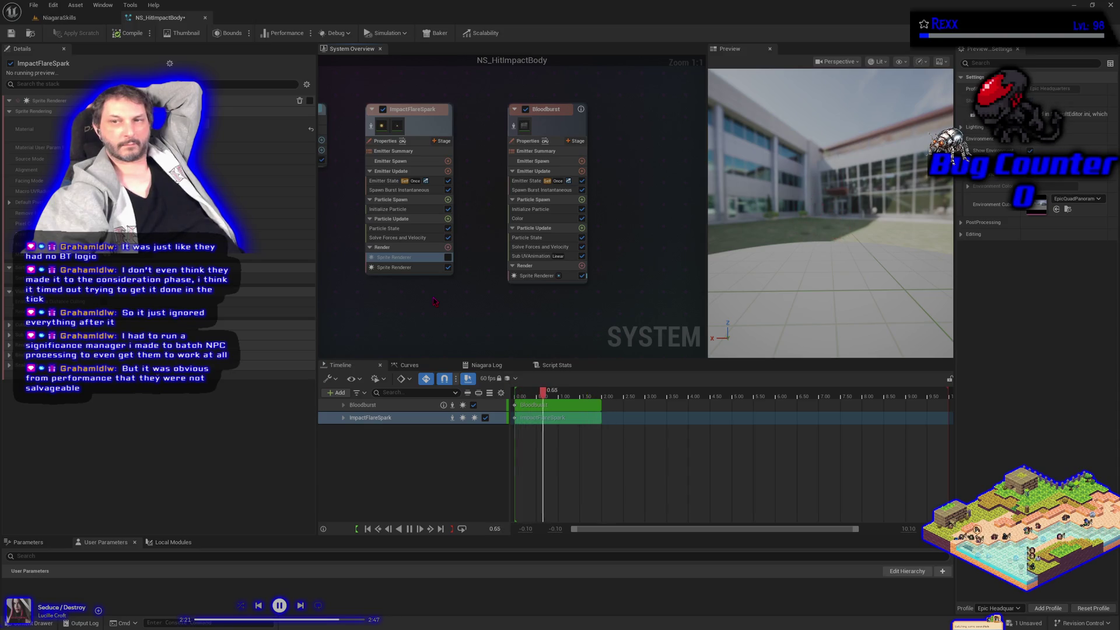
{"action": "left_click", "coordinate": [14, 33]}
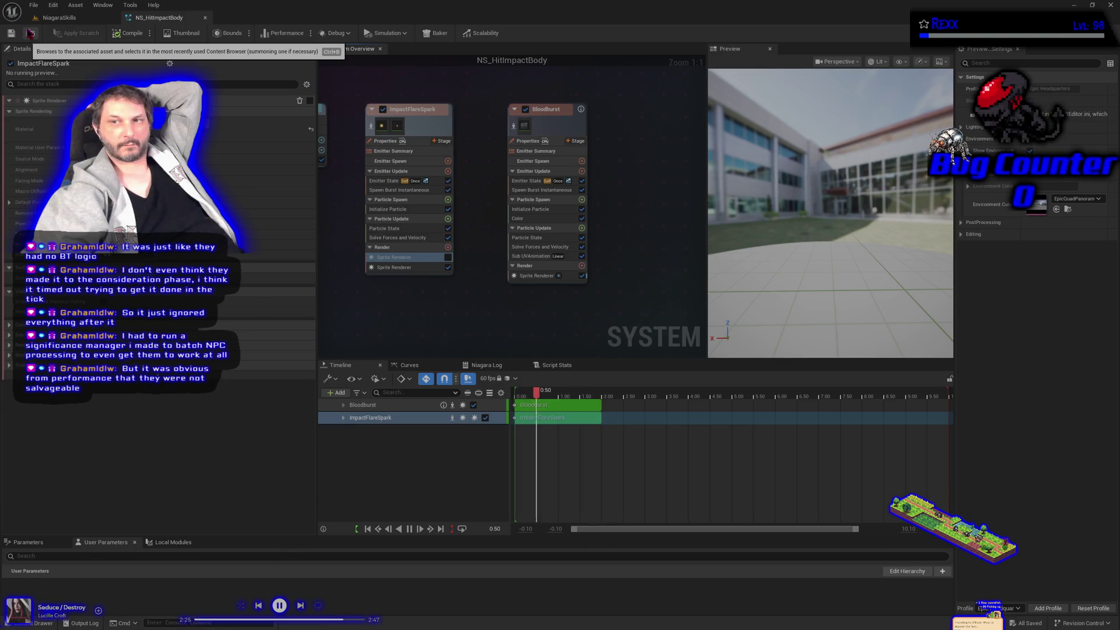
{"action": "left_click", "coordinate": [58, 18]}
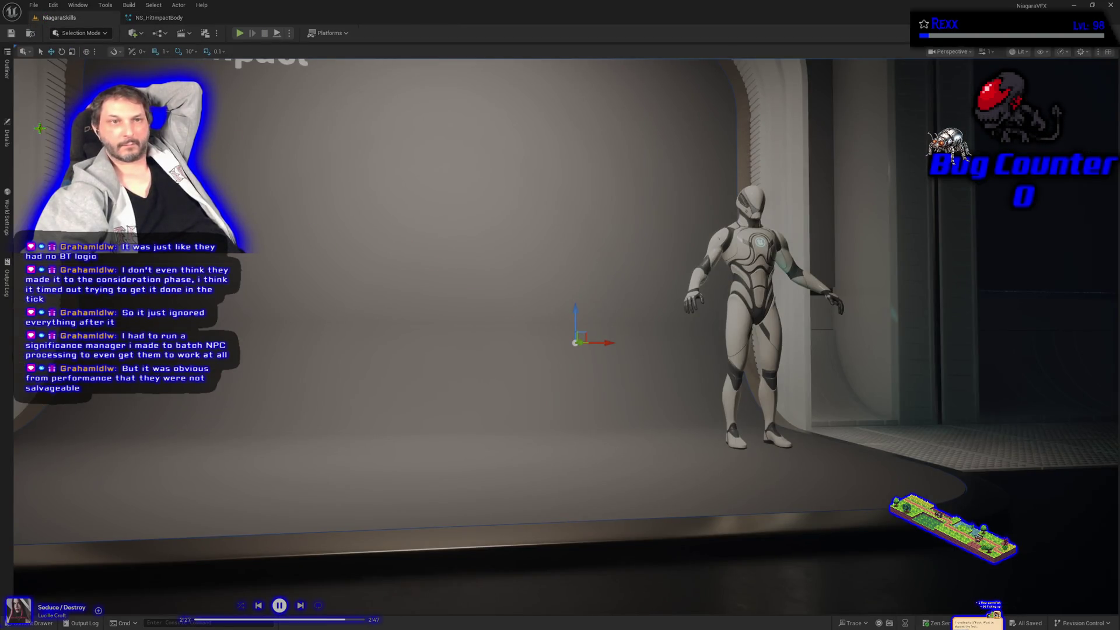
{"action": "left_click", "coordinate": [7, 137]}
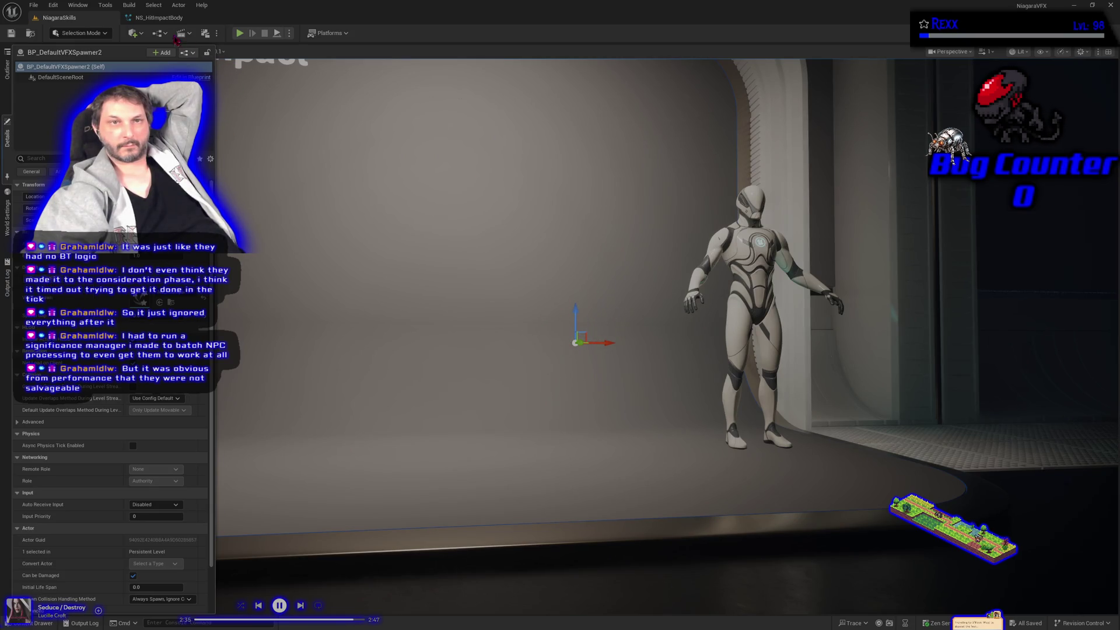
Step: Open the Color Picker for ImpactFlareSpark's Initialize Particle color
{"action": "left_click", "coordinate": [160, 18]}
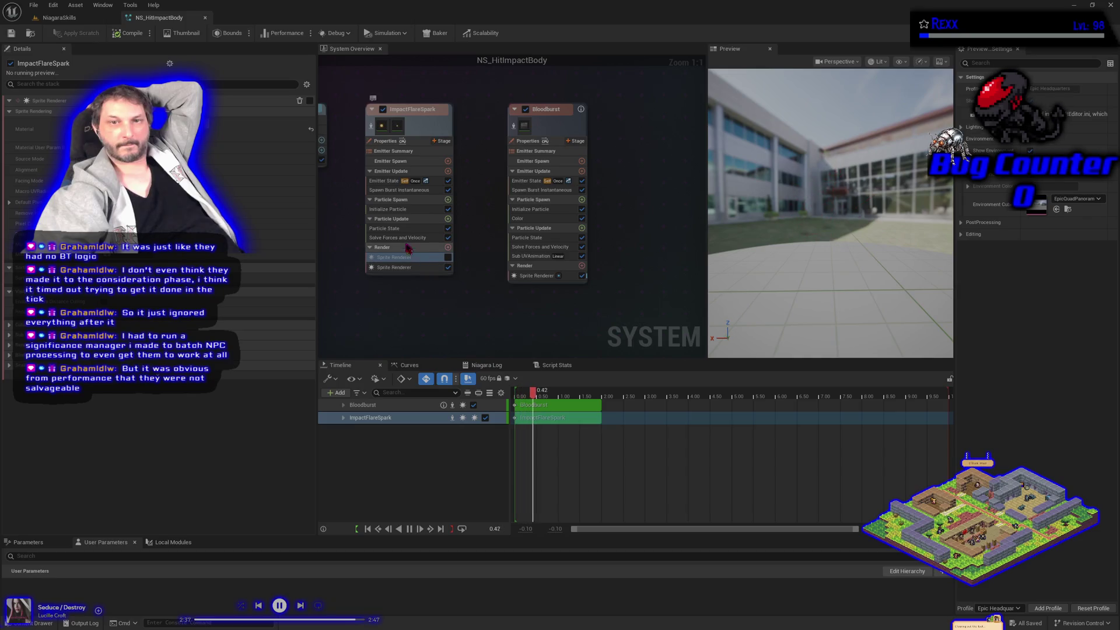
{"action": "left_click", "coordinate": [397, 209]}
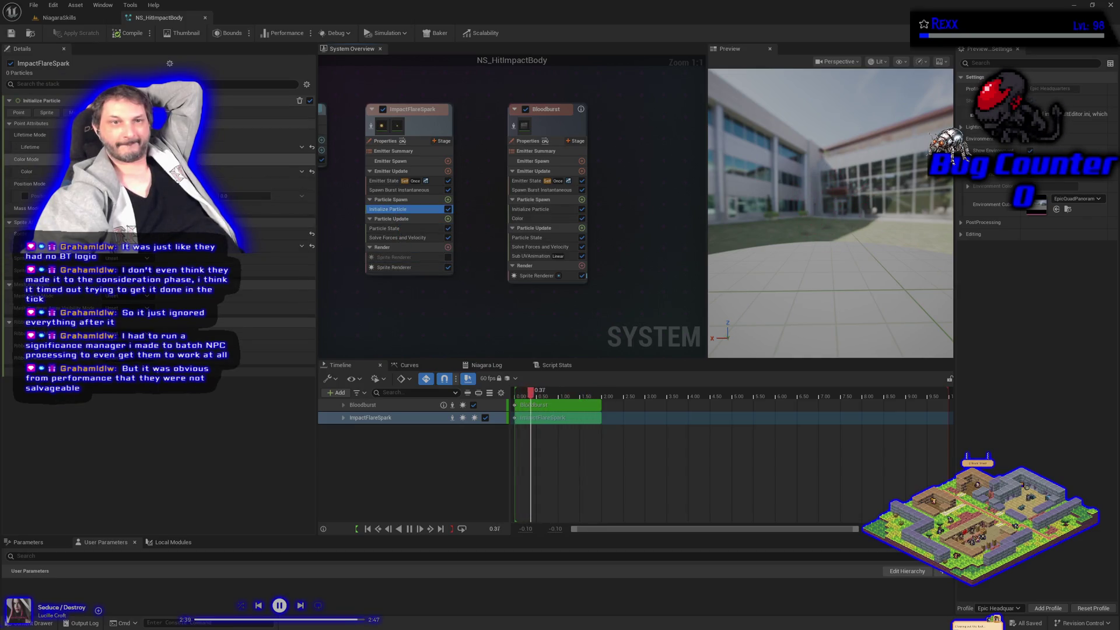
{"action": "left_click", "coordinate": [219, 171]}
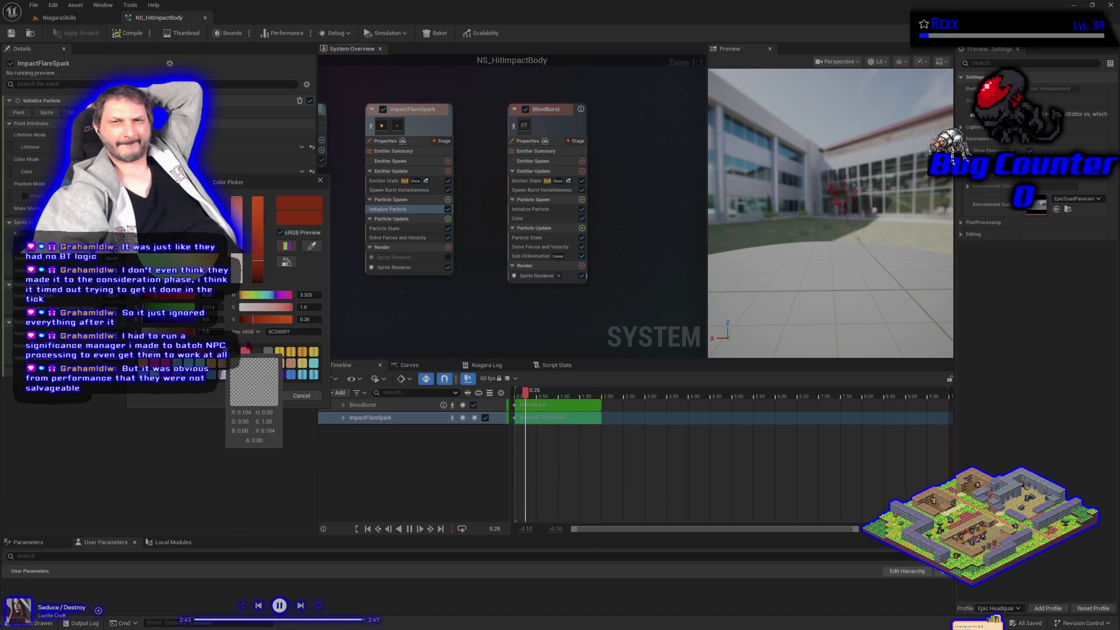
Step: Try orange and yellow swatches for the sparks, then confirm pure yellow
{"action": "left_click", "coordinate": [541, 210]}
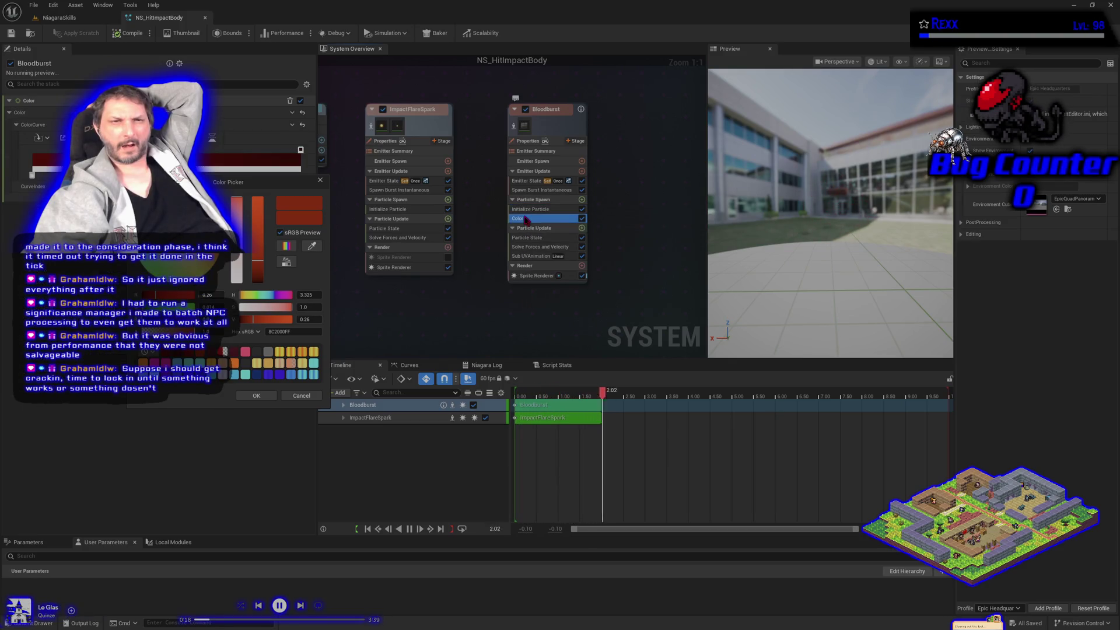
{"action": "left_click", "coordinate": [388, 209]}
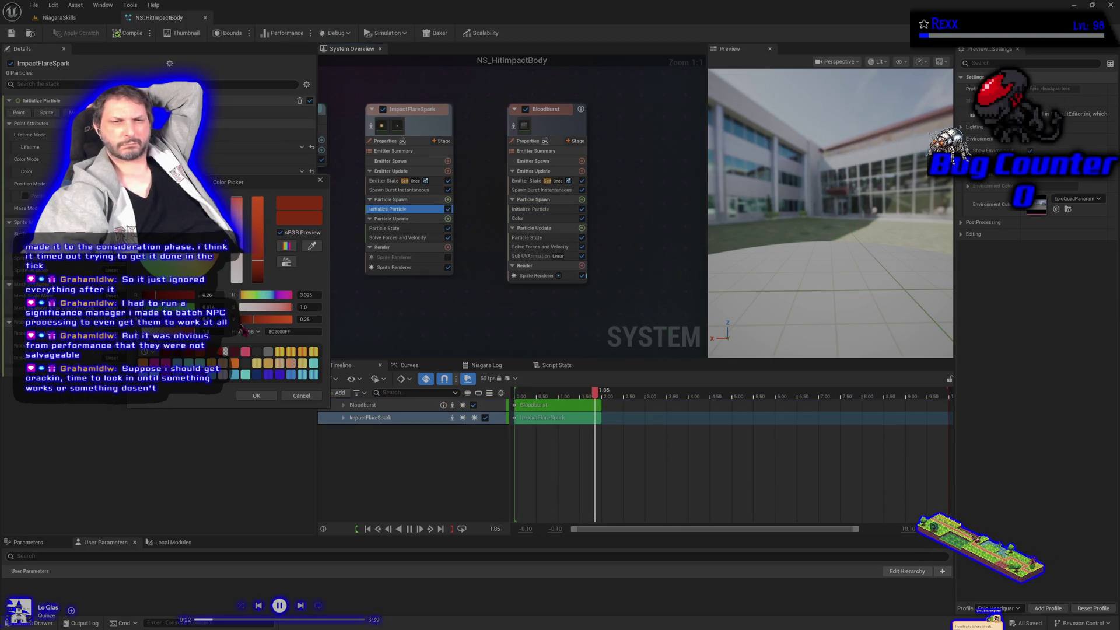
{"action": "mouse_move", "coordinate": [255, 370]}
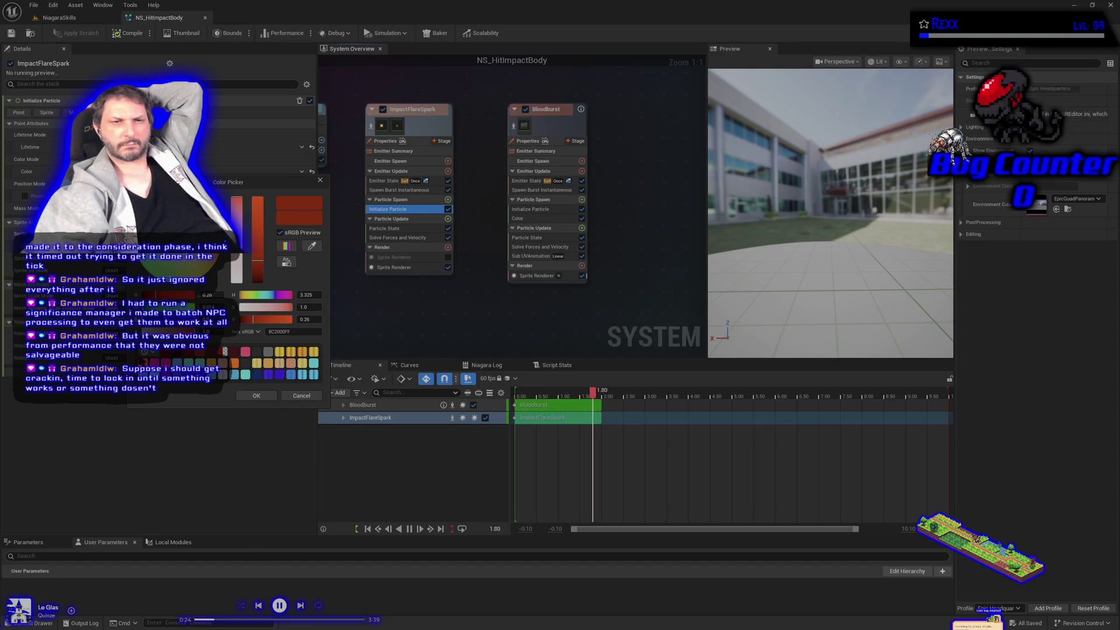
{"action": "left_click", "coordinate": [233, 365]}
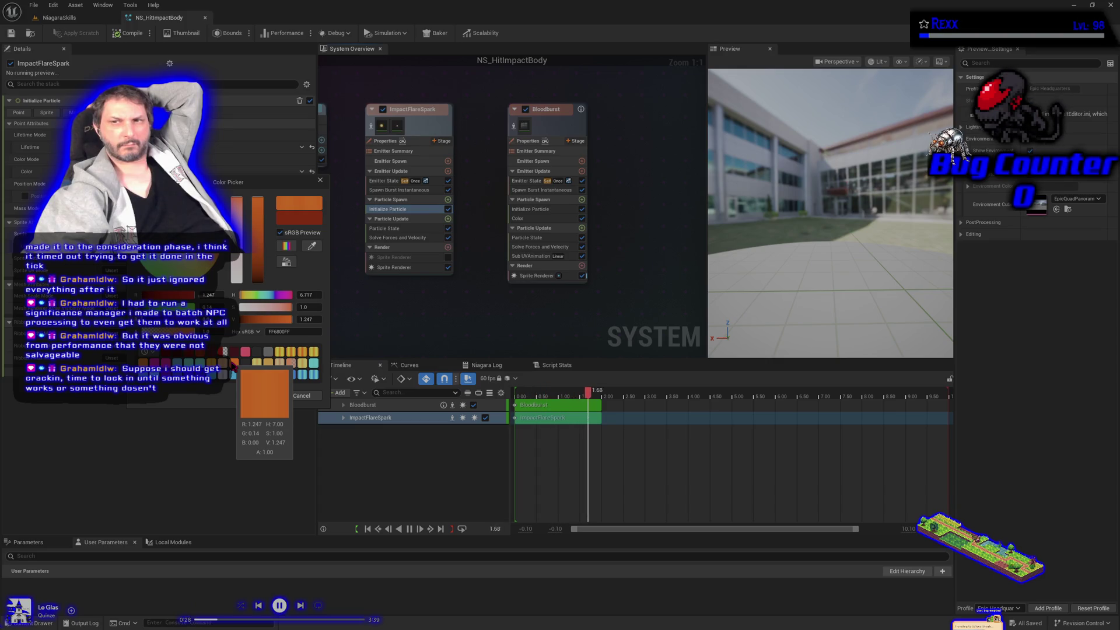
{"action": "left_click", "coordinate": [258, 365]}
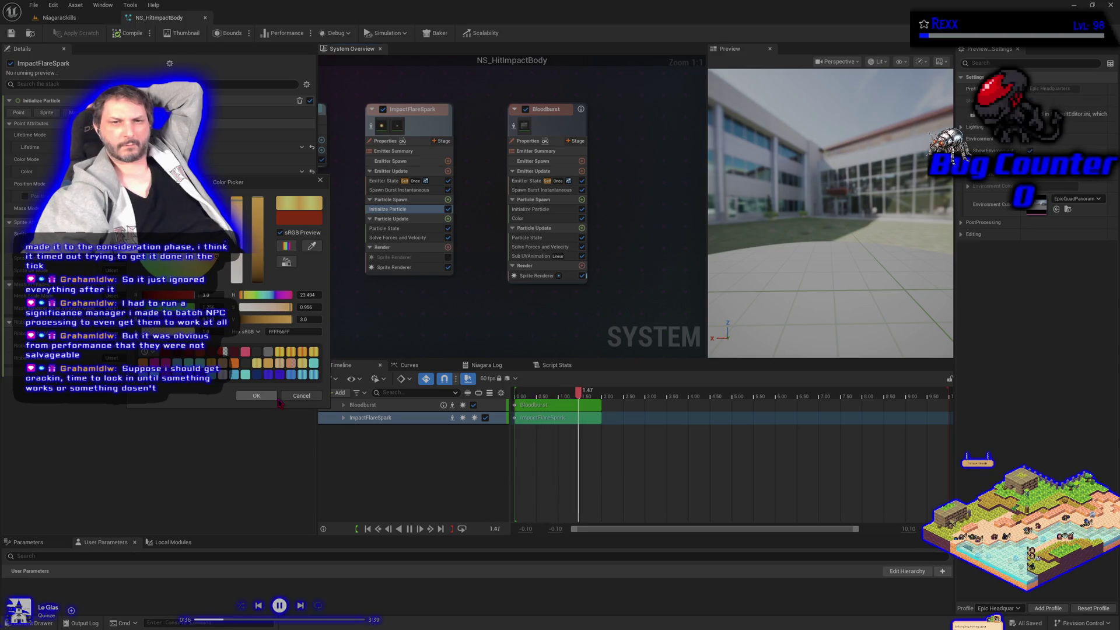
{"action": "left_click", "coordinate": [304, 363]}
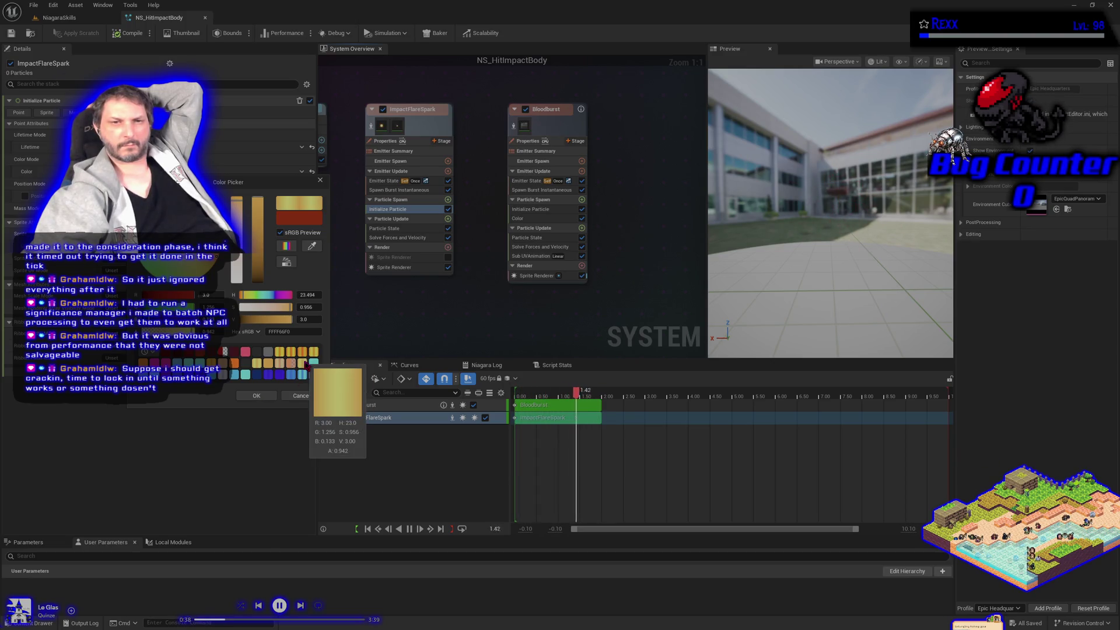
{"action": "left_click", "coordinate": [313, 352]}
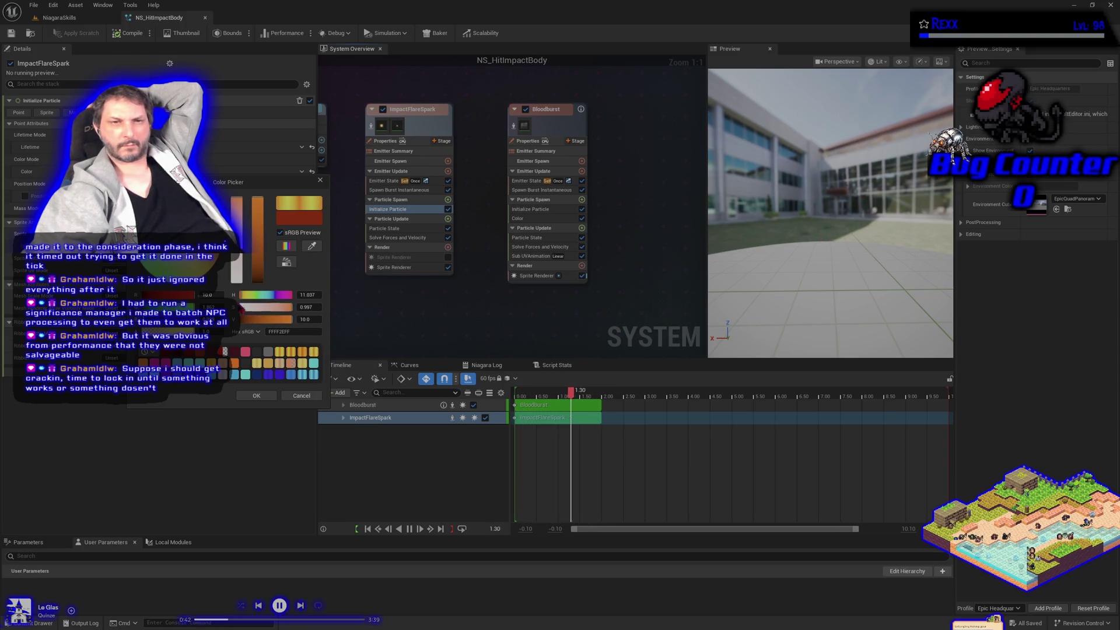
{"action": "left_click", "coordinate": [279, 352]}
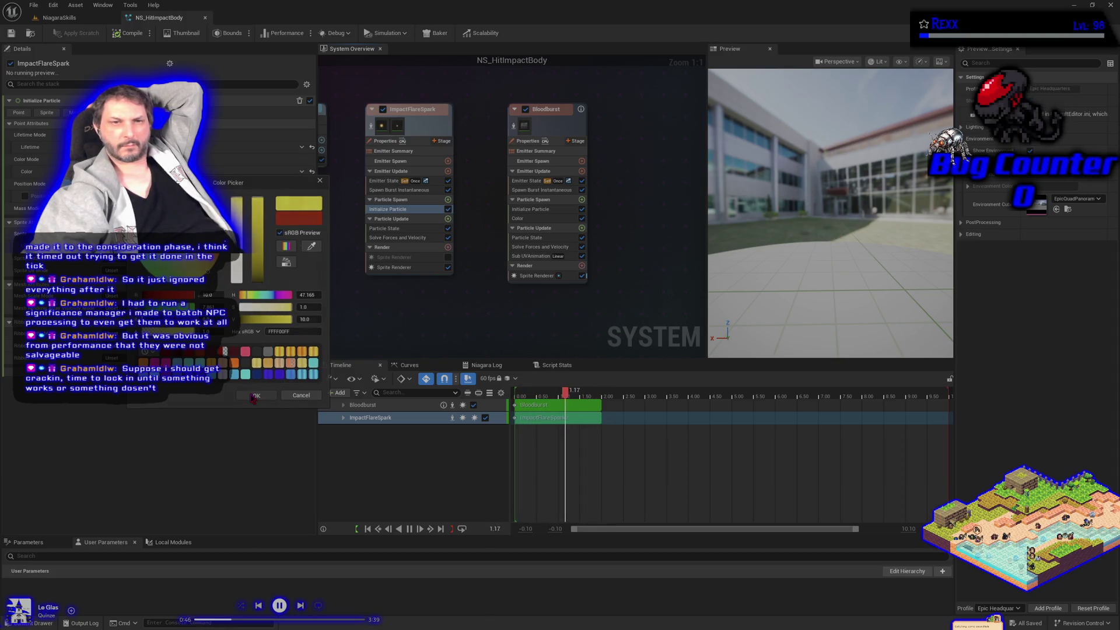
{"action": "left_click", "coordinate": [253, 396]}
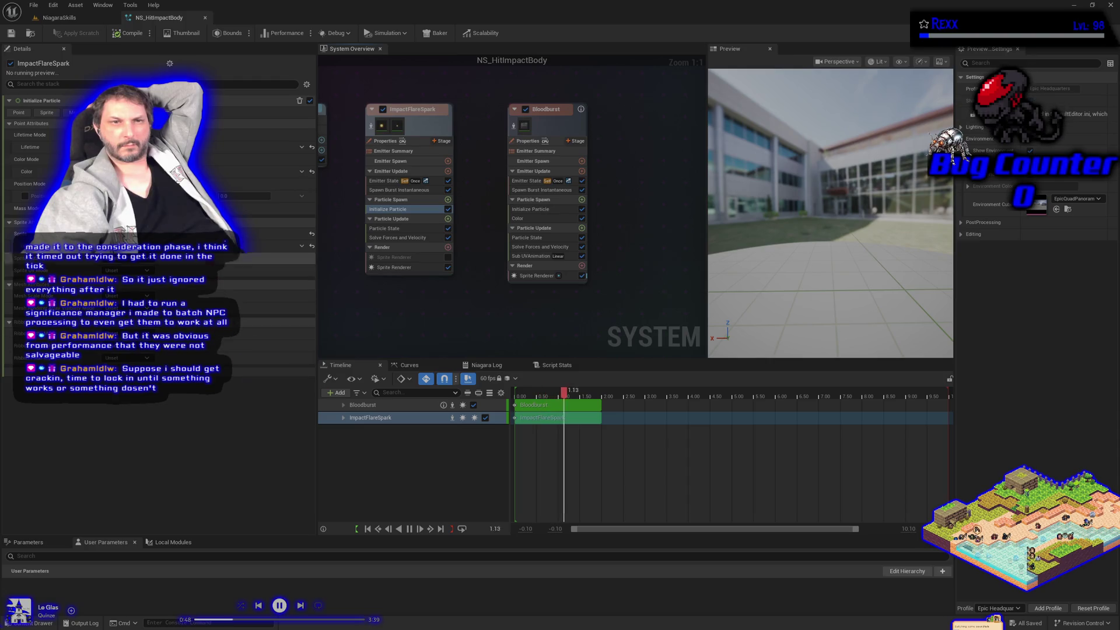
Step: Refine the spark colour to bright yellow FFEA00FF with V 1.0 and confirm
{"action": "left_click", "coordinate": [263, 172]}
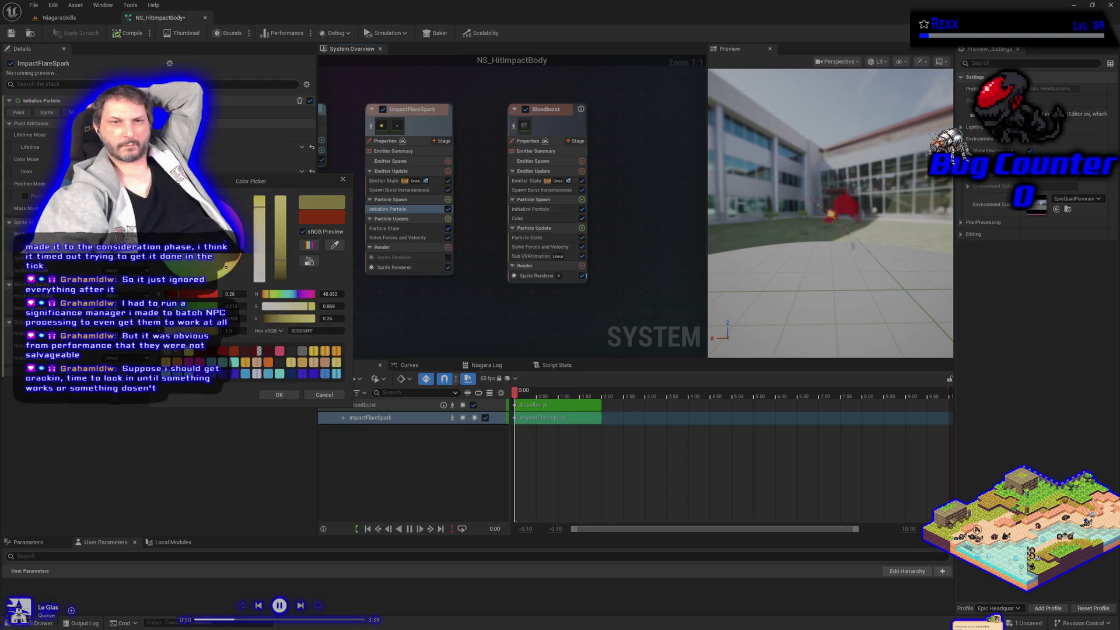
{"action": "left_click_drag", "start_coordinate": [239, 304], "coordinate": [241, 305]}
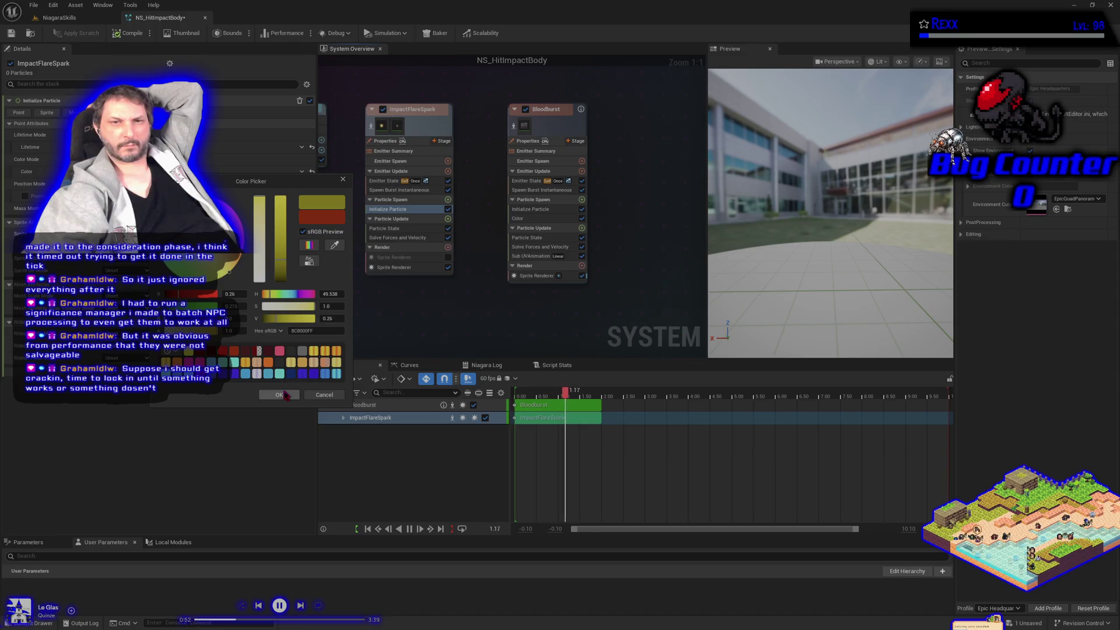
{"action": "left_click", "coordinate": [281, 199]}
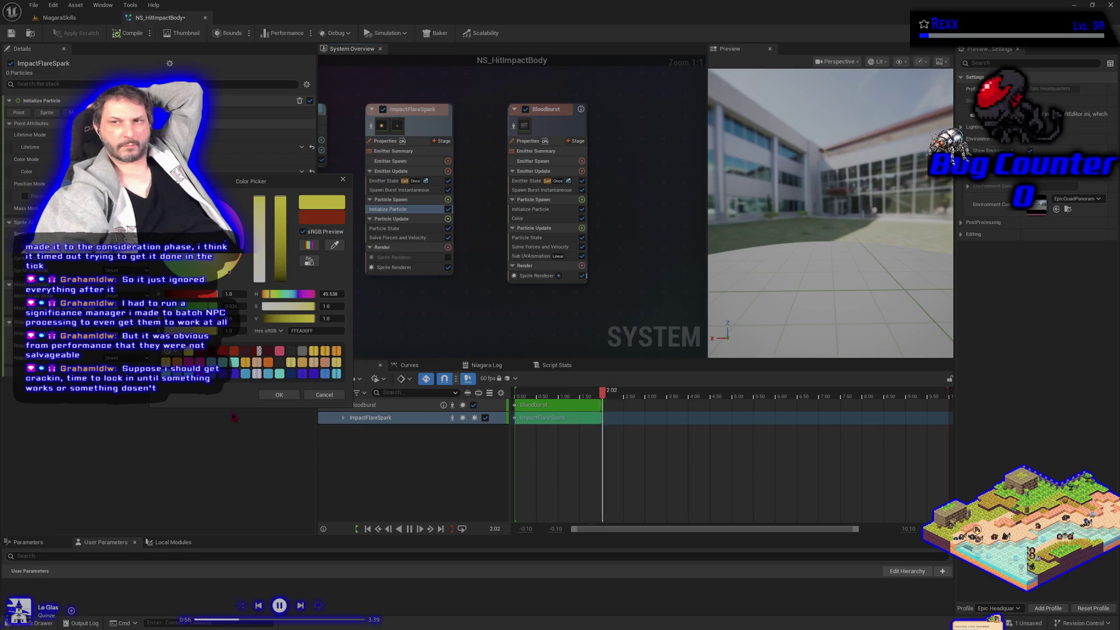
{"action": "left_click", "coordinate": [265, 397]}
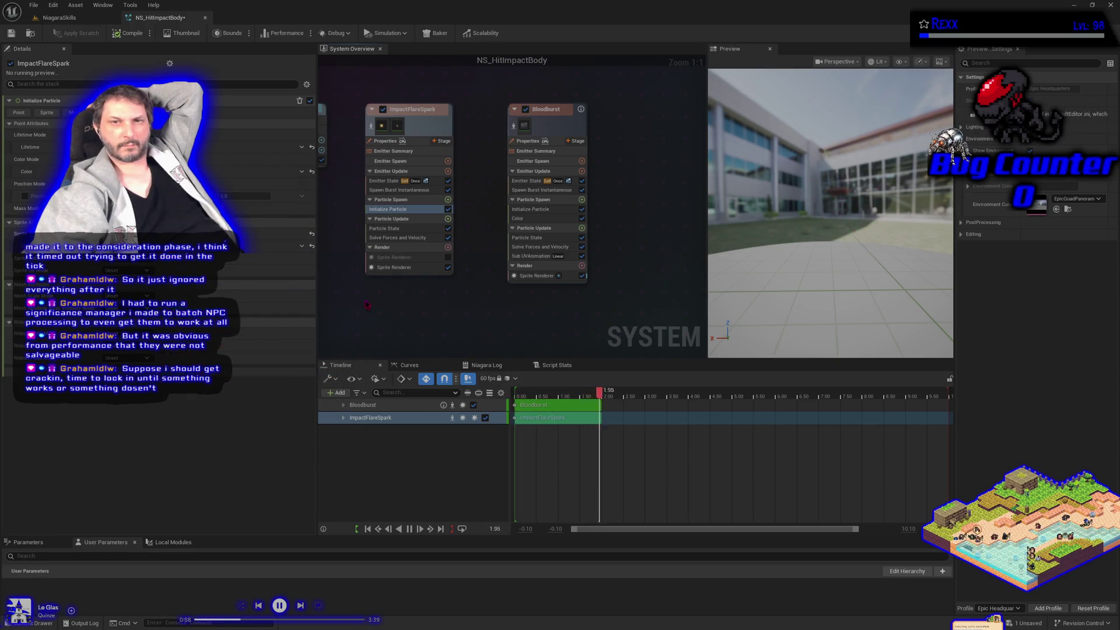
{"action": "left_click", "coordinate": [518, 218]}
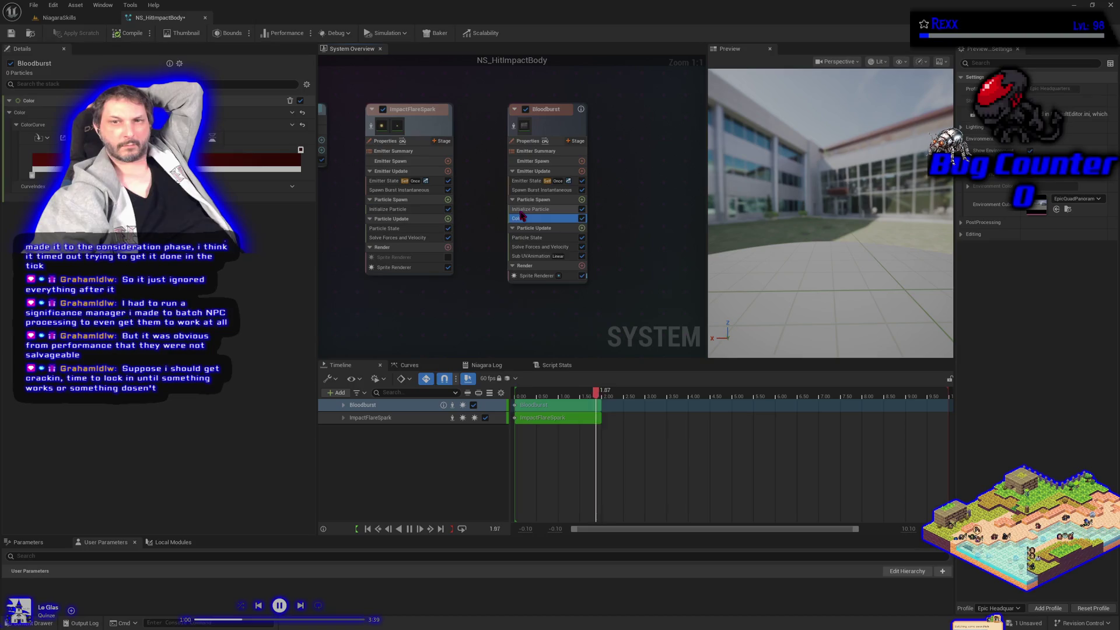
{"action": "left_click", "coordinate": [525, 209]}
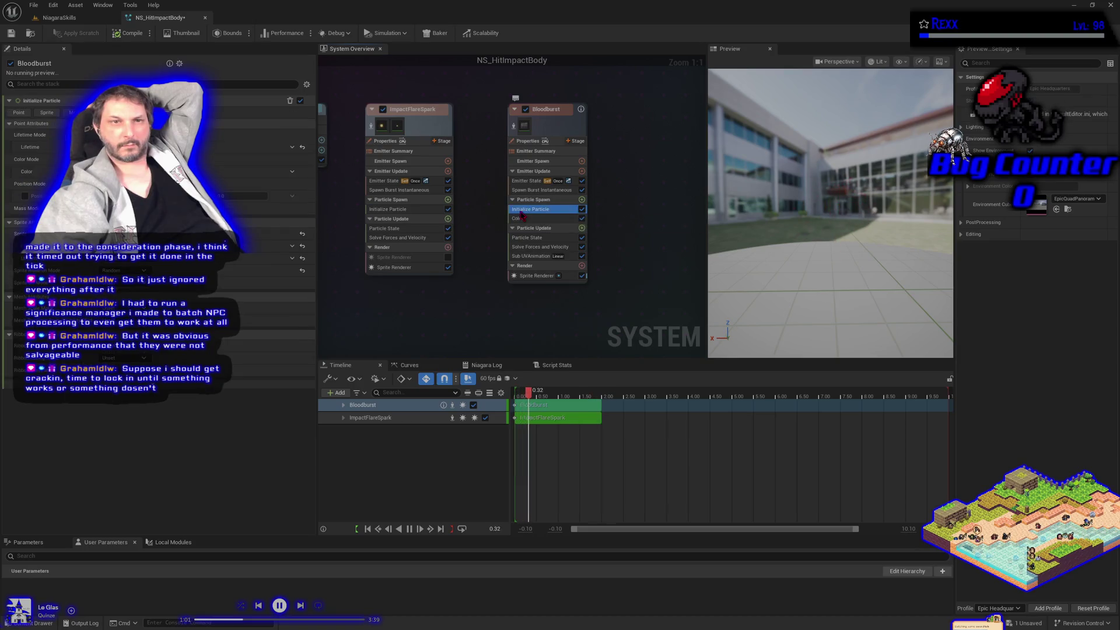
{"action": "left_click", "coordinate": [388, 208]}
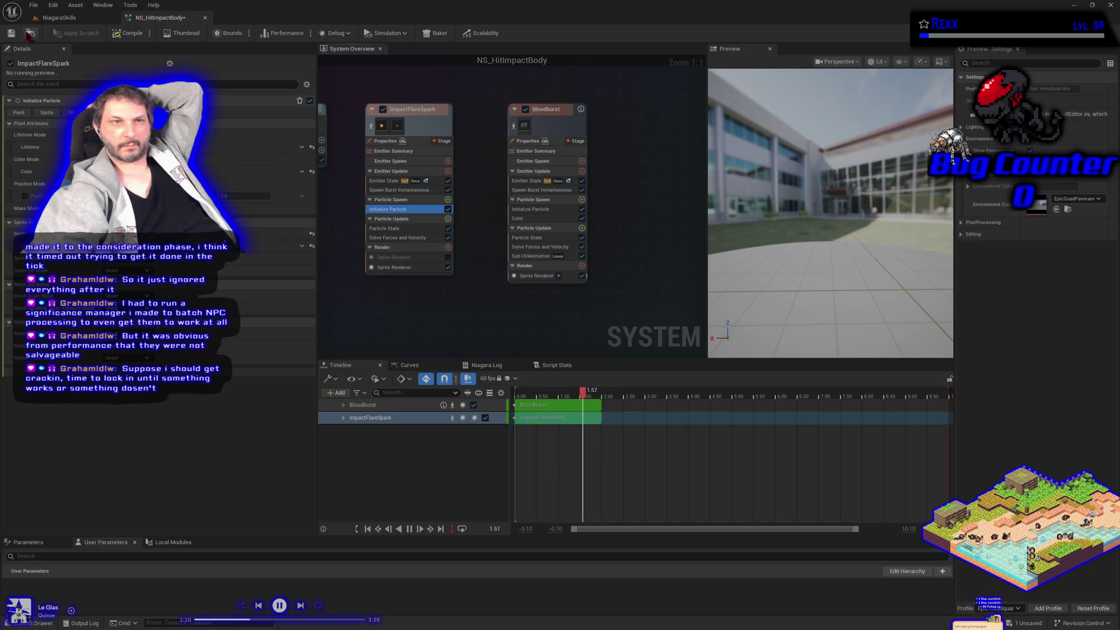
Step: Play the level, shoot the floor repeatedly to check blood splashes and yellow sparks, then stop
{"action": "left_click", "coordinate": [67, 19]}
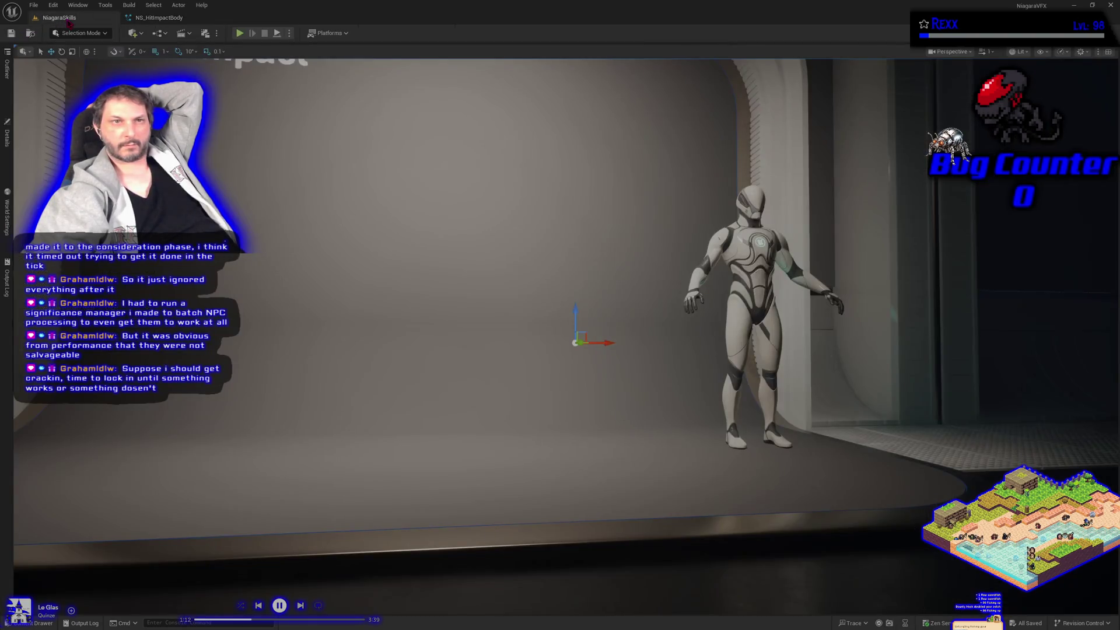
{"action": "left_click", "coordinate": [241, 34]}
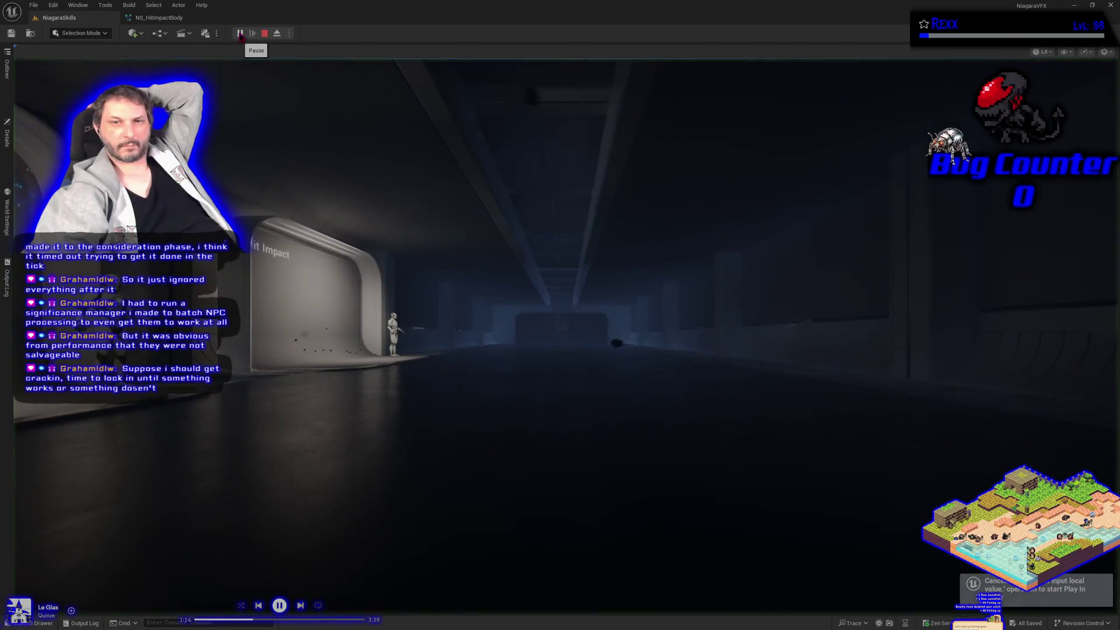
{"action": "left_click", "coordinate": [394, 397]}
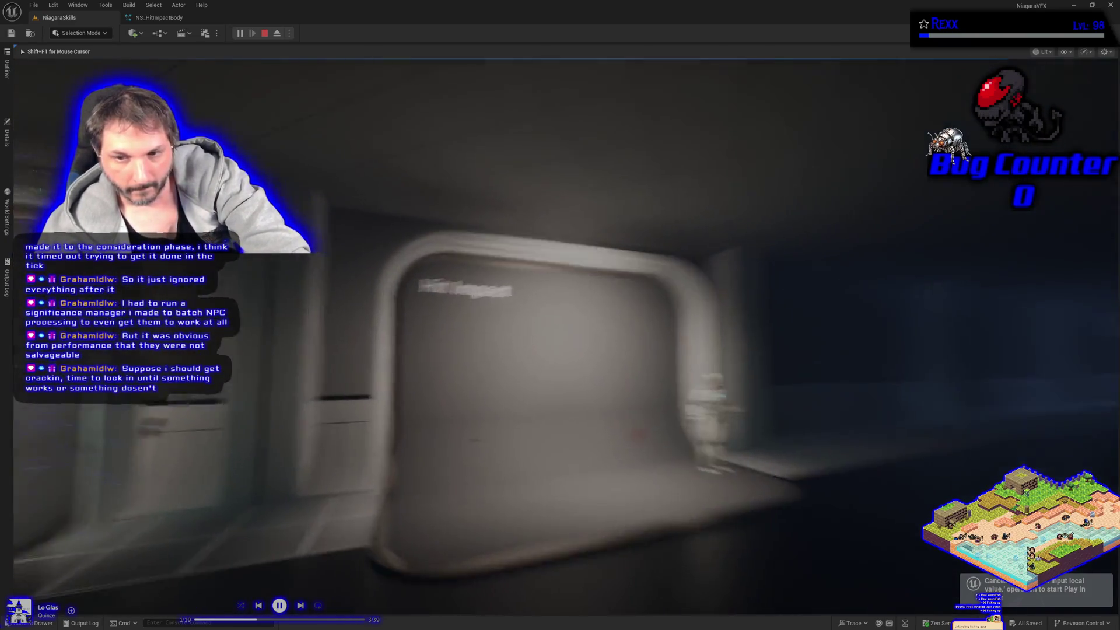
{"action": "left_click", "coordinate": [565, 336]}
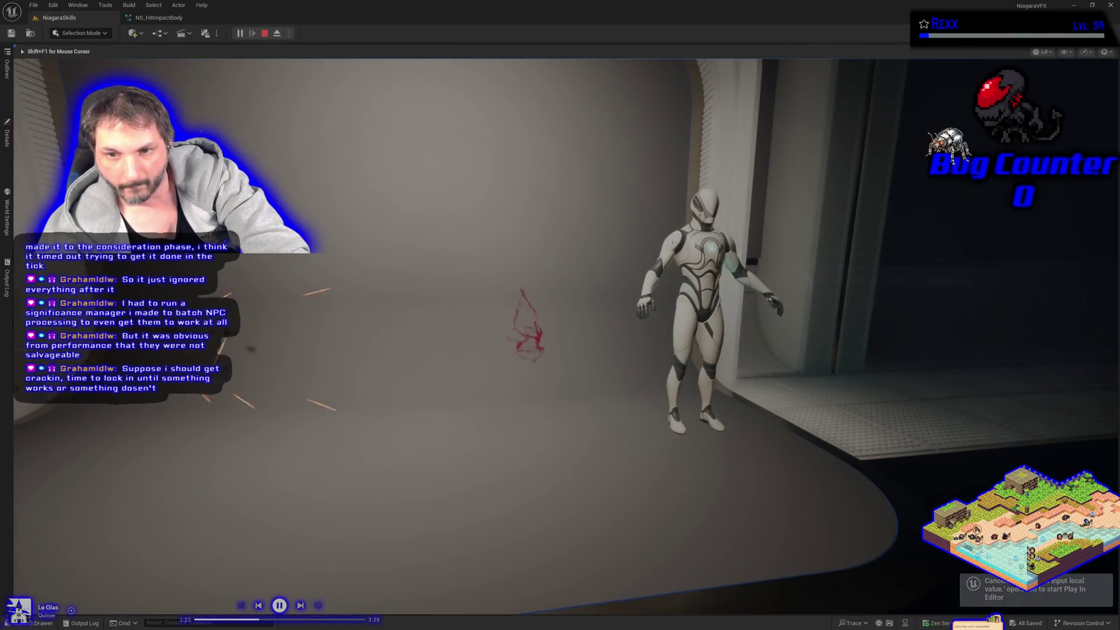
{"action": "left_click", "coordinate": [537, 337]}
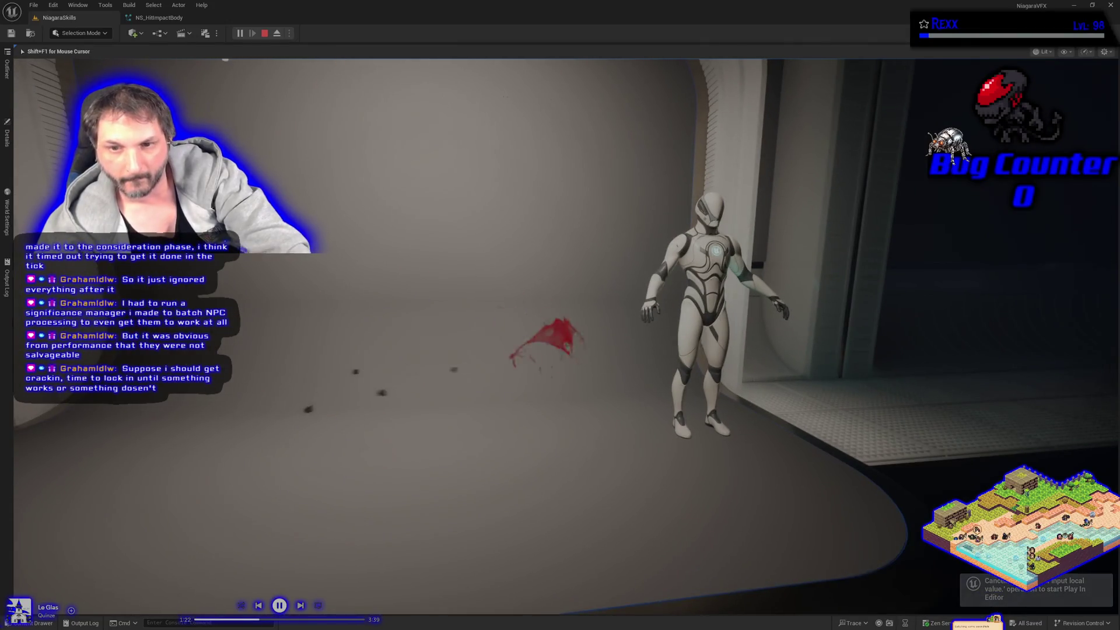
{"action": "left_click", "coordinate": [514, 338]}
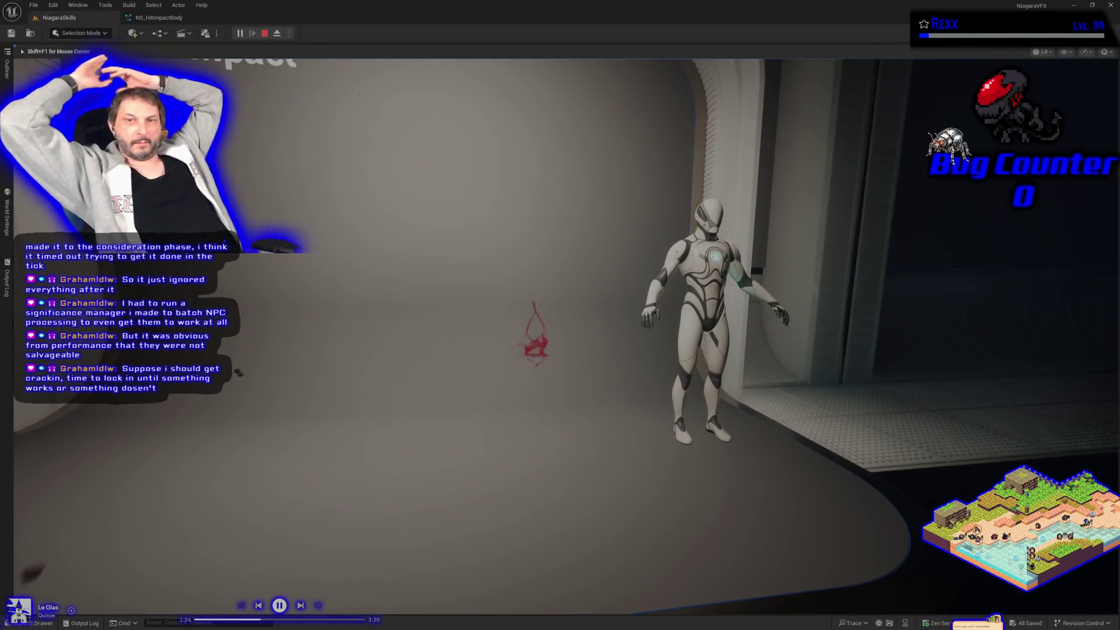
{"action": "left_click", "coordinate": [546, 350]}
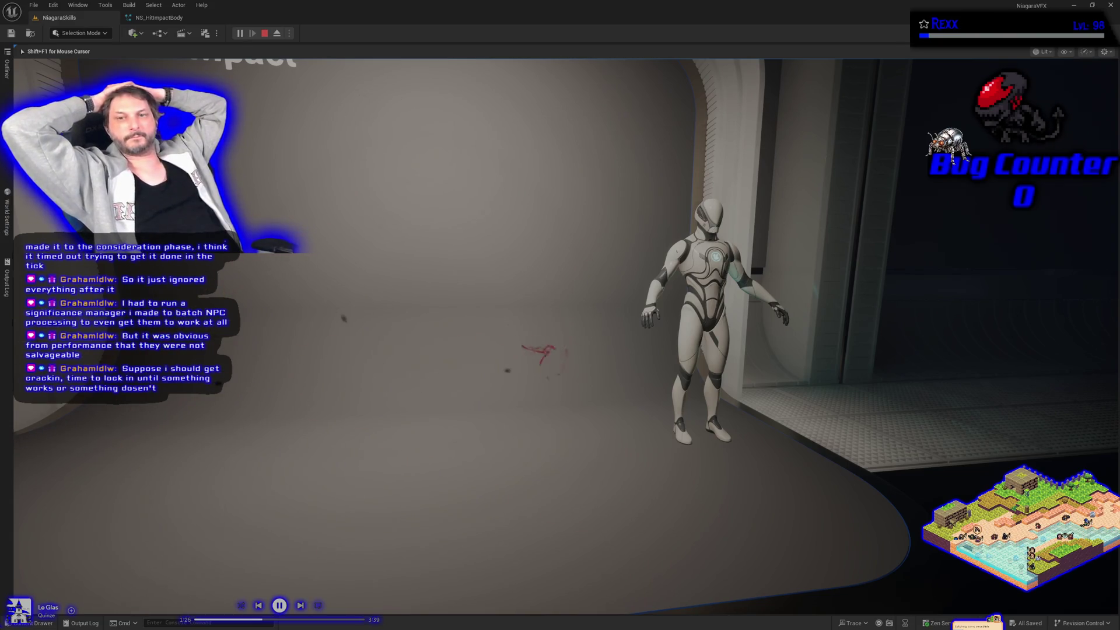
{"action": "left_click", "coordinate": [546, 330]}
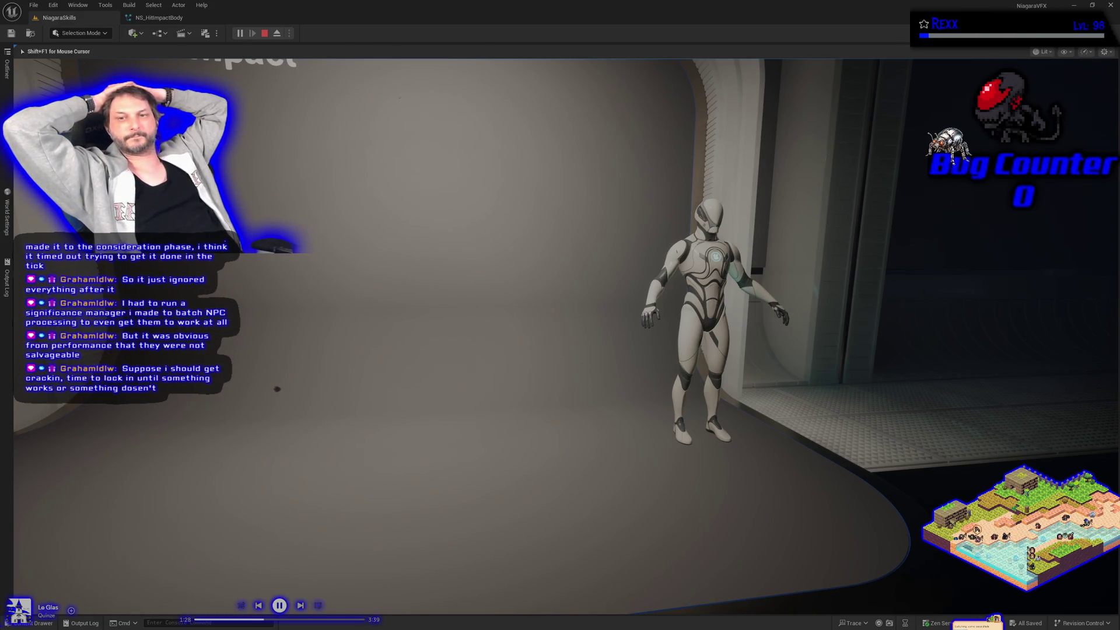
{"action": "left_click", "coordinate": [554, 344]}
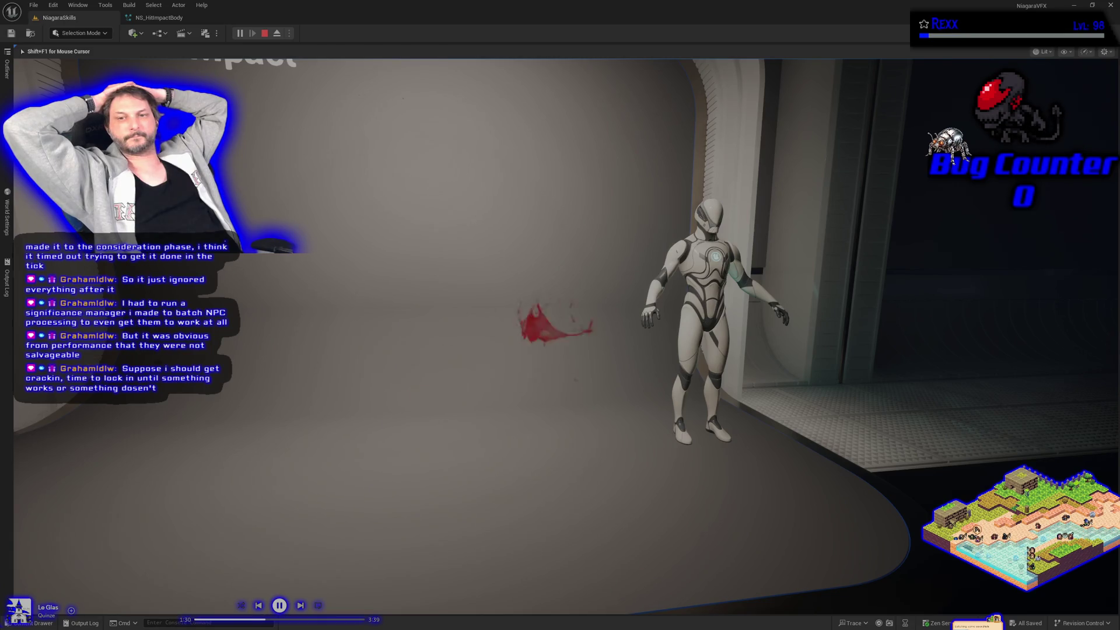
{"action": "left_click", "coordinate": [539, 347]}
{"action": "left_click", "coordinate": [558, 347]}
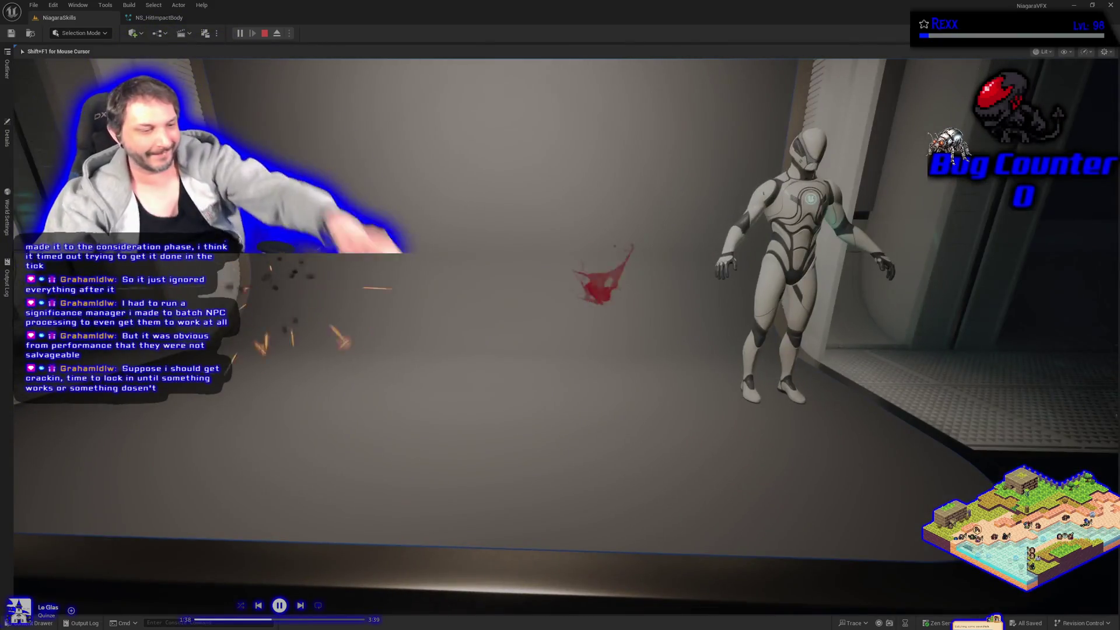
{"action": "key", "text": "Escape"}
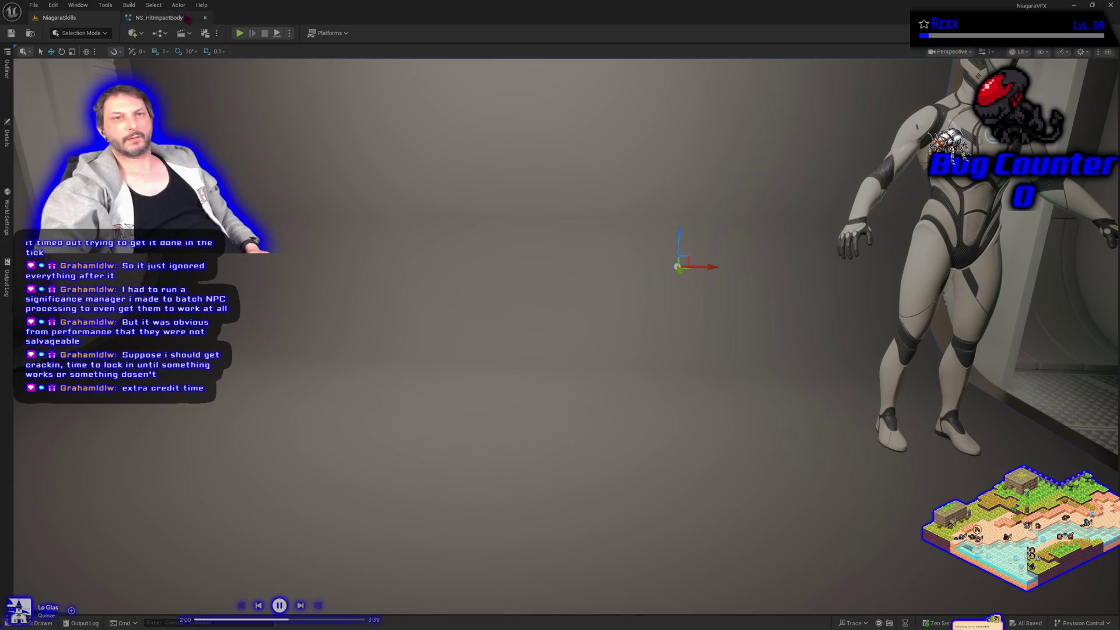
Step: Review BP_DefaultVFXSpawner2's properties, then re-enable ImpactFlareSpark's first sprite renderer
{"action": "left_click", "coordinate": [187, 20]}
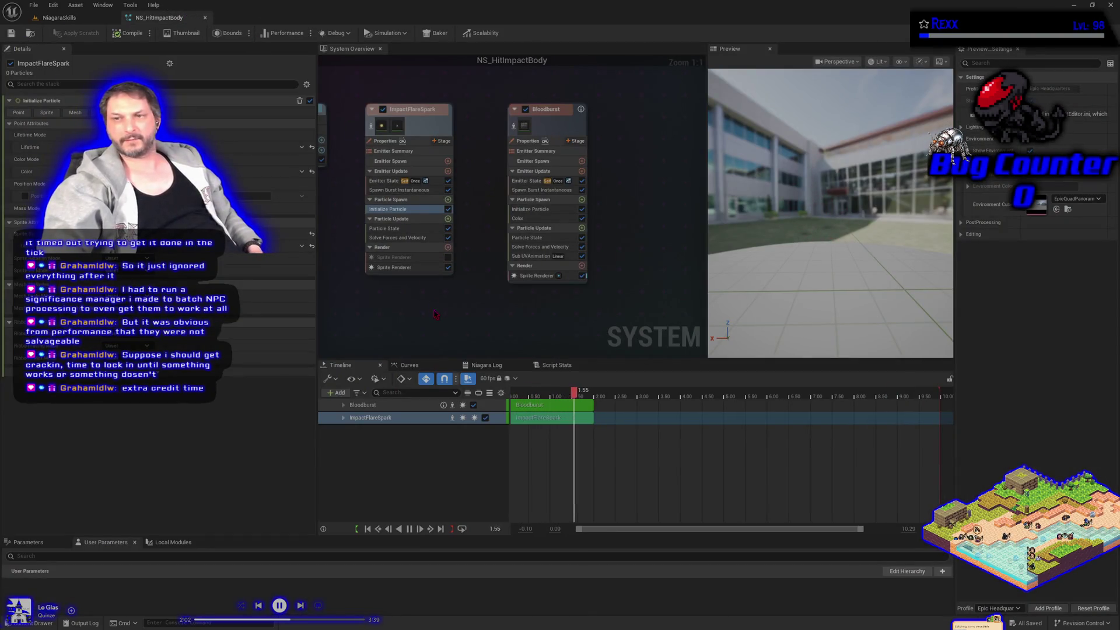
{"action": "left_click", "coordinate": [204, 18]}
{"action": "left_click_drag", "start_coordinate": [409, 277], "coordinate": [409, 277]}
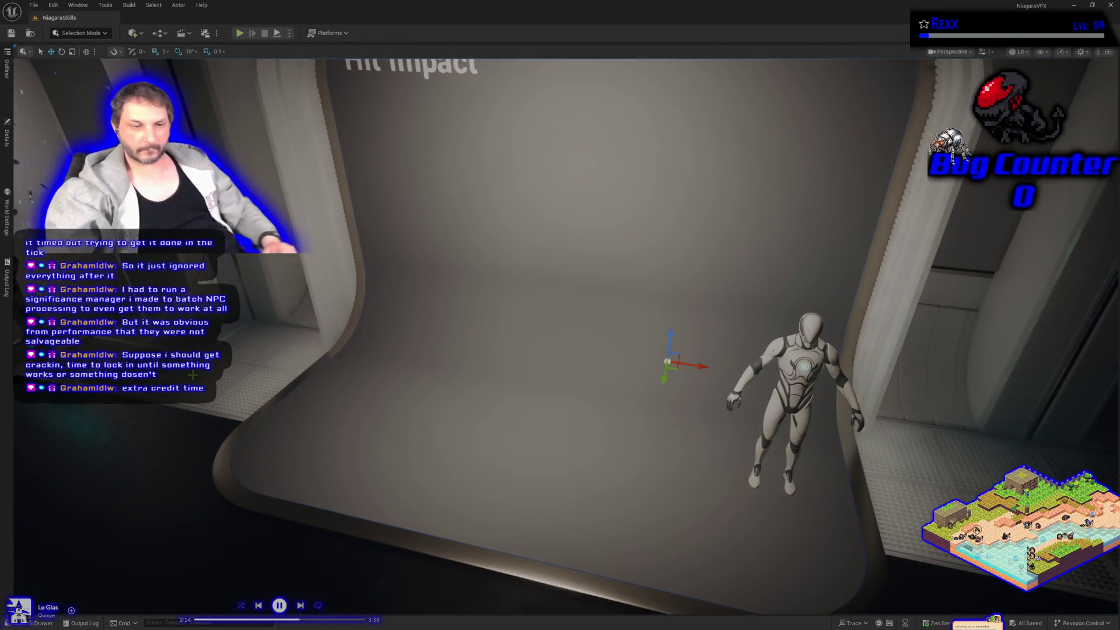
{"action": "key", "text": "Escape"}
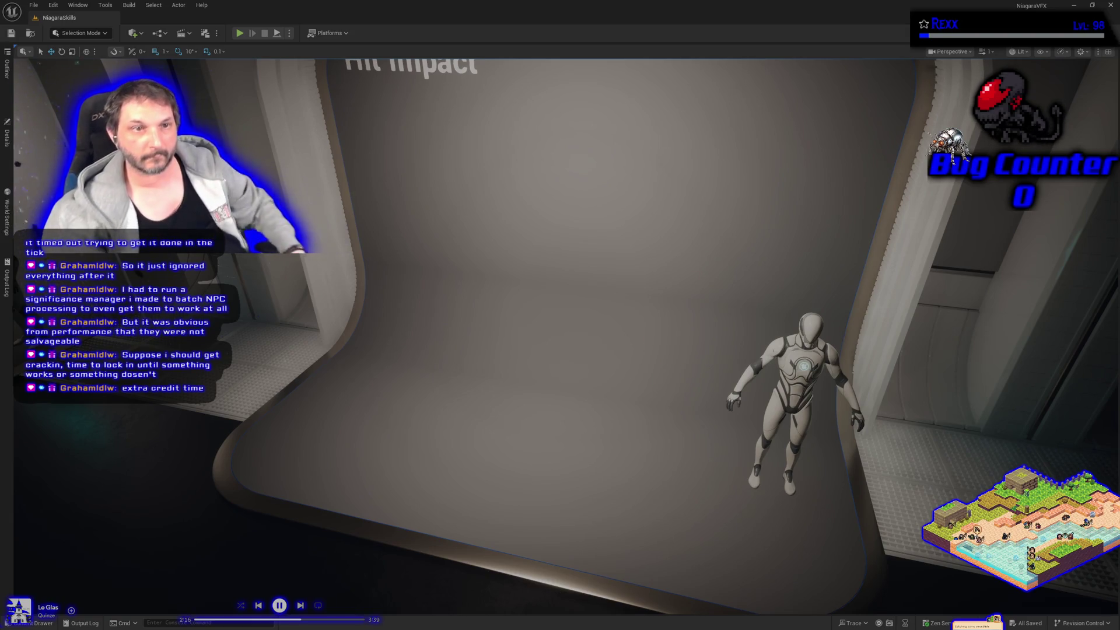
{"action": "left_click", "coordinate": [7, 136]}
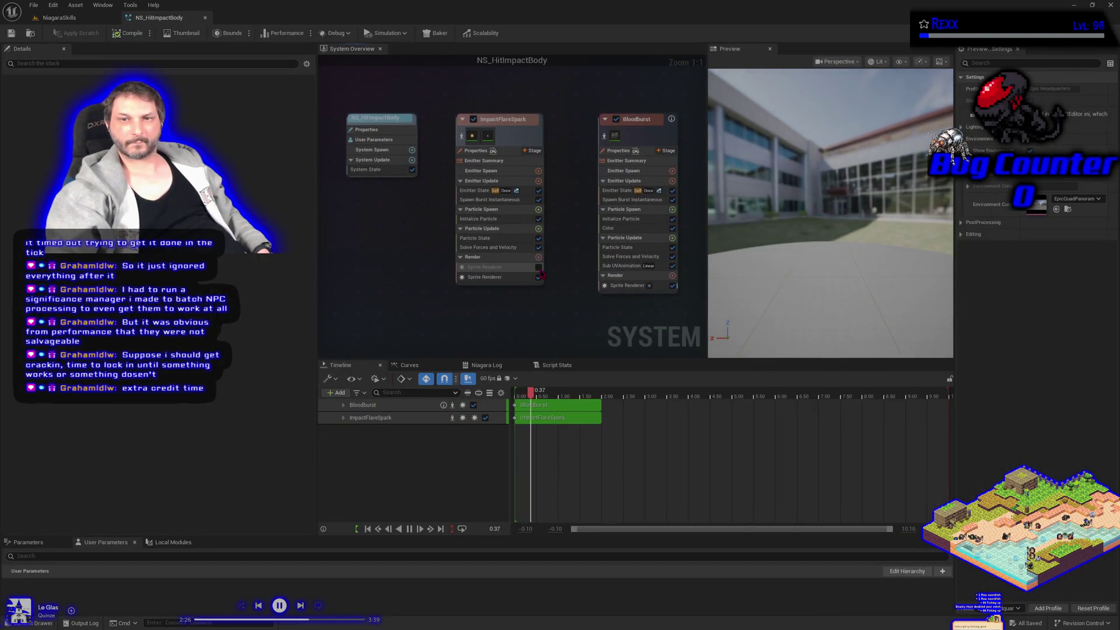
{"action": "left_click", "coordinate": [538, 267]}
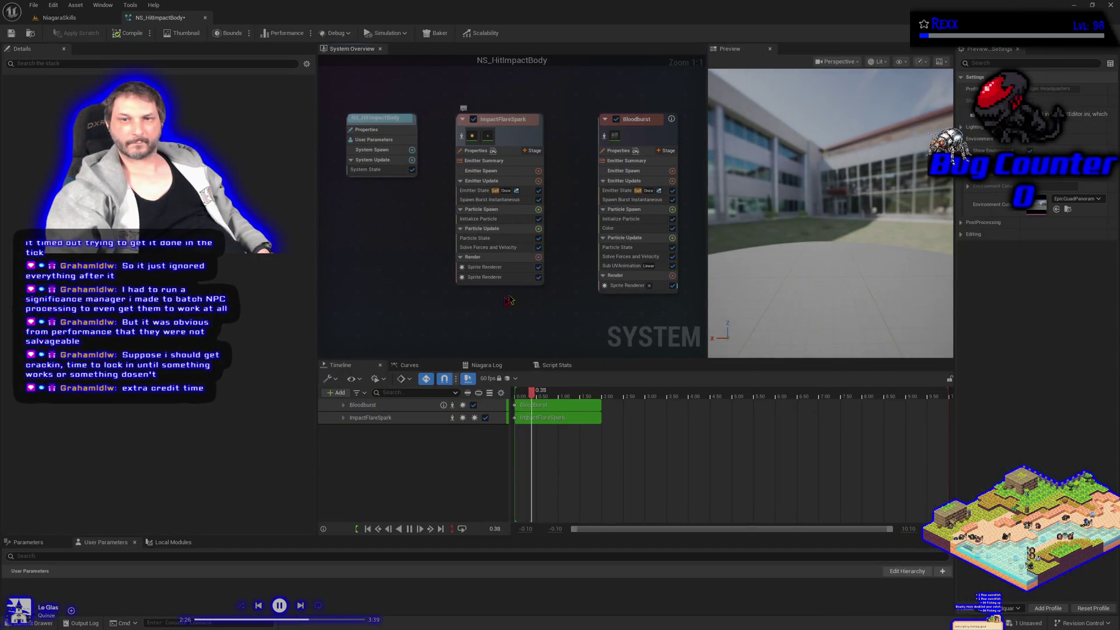
Step: Show ImpactFlareSpark's first Sprite Renderer settings in the Details panel
{"action": "left_click", "coordinate": [487, 269]}
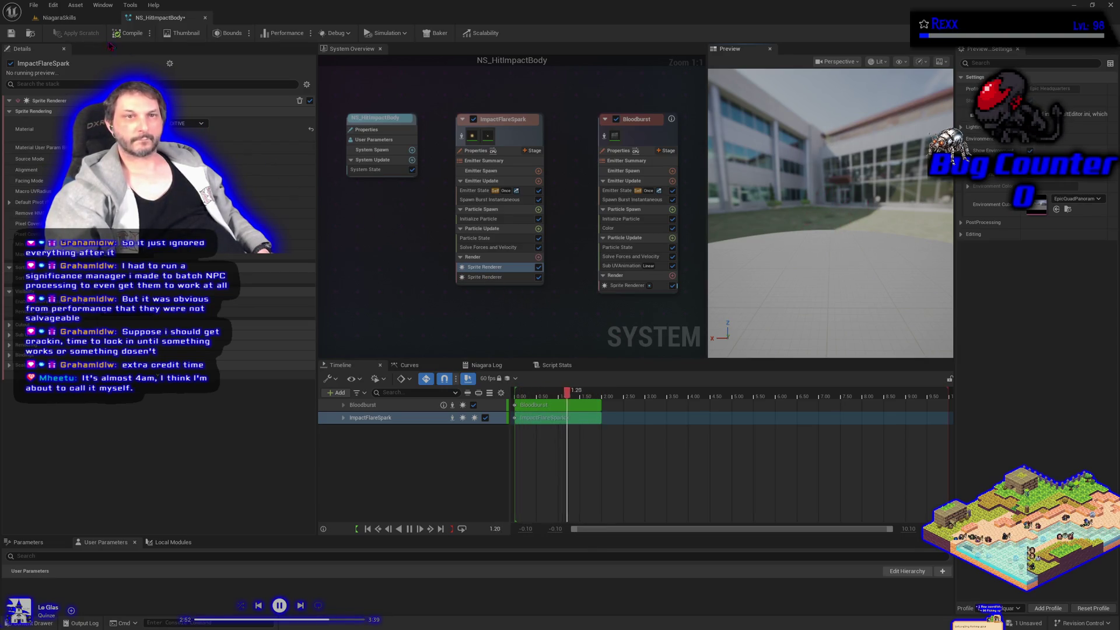
Step: Save NS_HitImpactBody and swing the NiagaraSkills viewport toward the mannequin stage
{"action": "left_click", "coordinate": [11, 34]}
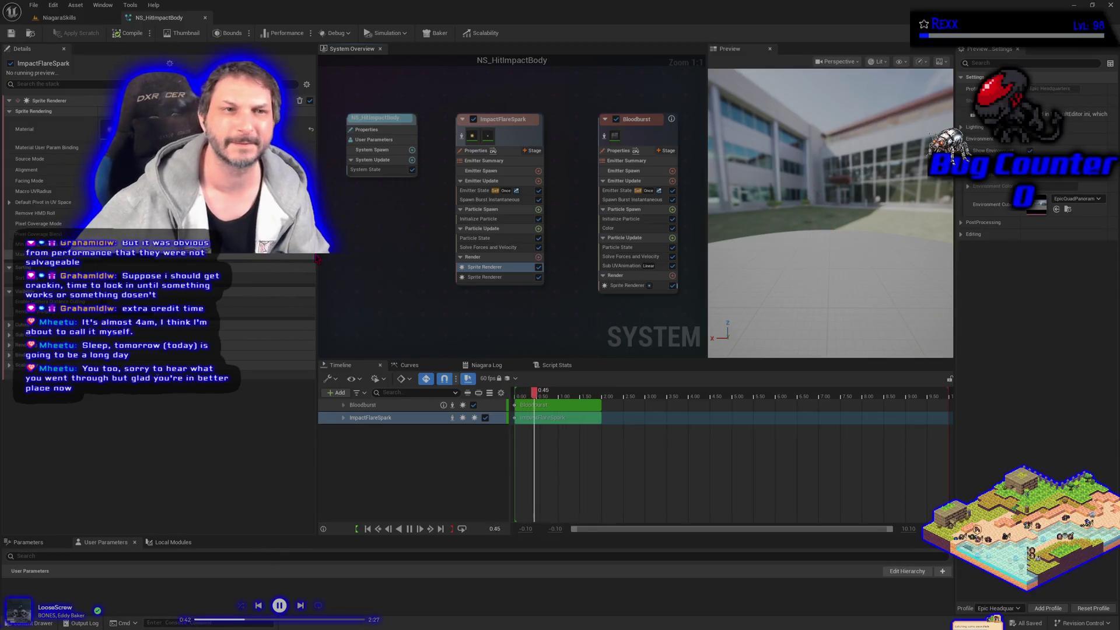
{"action": "left_click", "coordinate": [59, 18]}
{"action": "left_click_drag", "start_coordinate": [478, 346], "coordinate": [479, 346]}
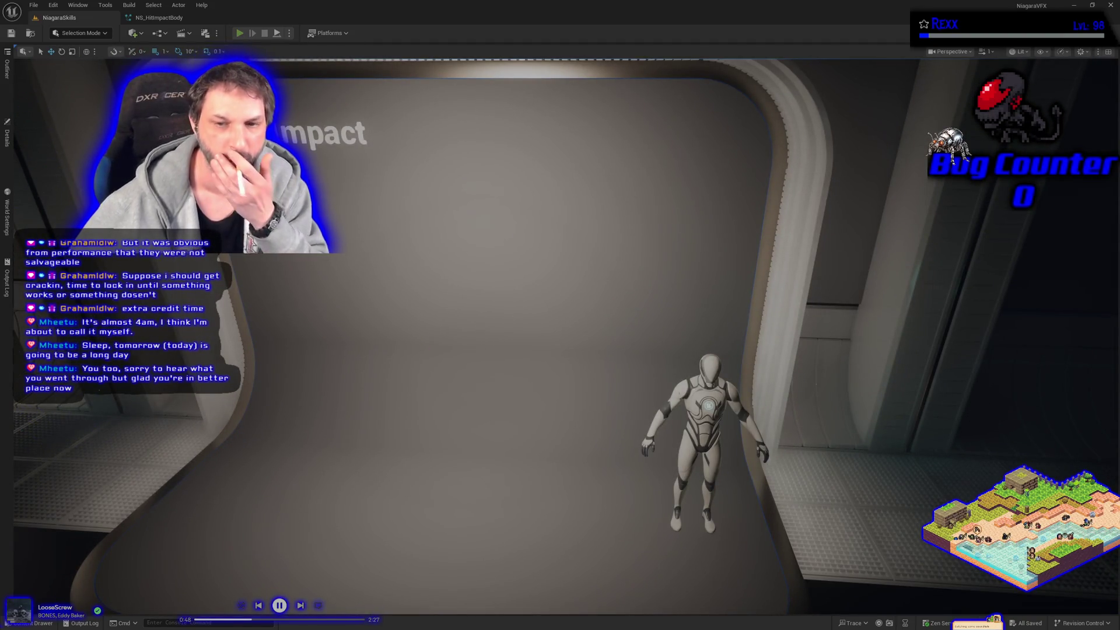
Step: Play the level, walk toward the mannequin and shoot it to check the red blood splash
{"action": "left_click", "coordinate": [239, 33]}
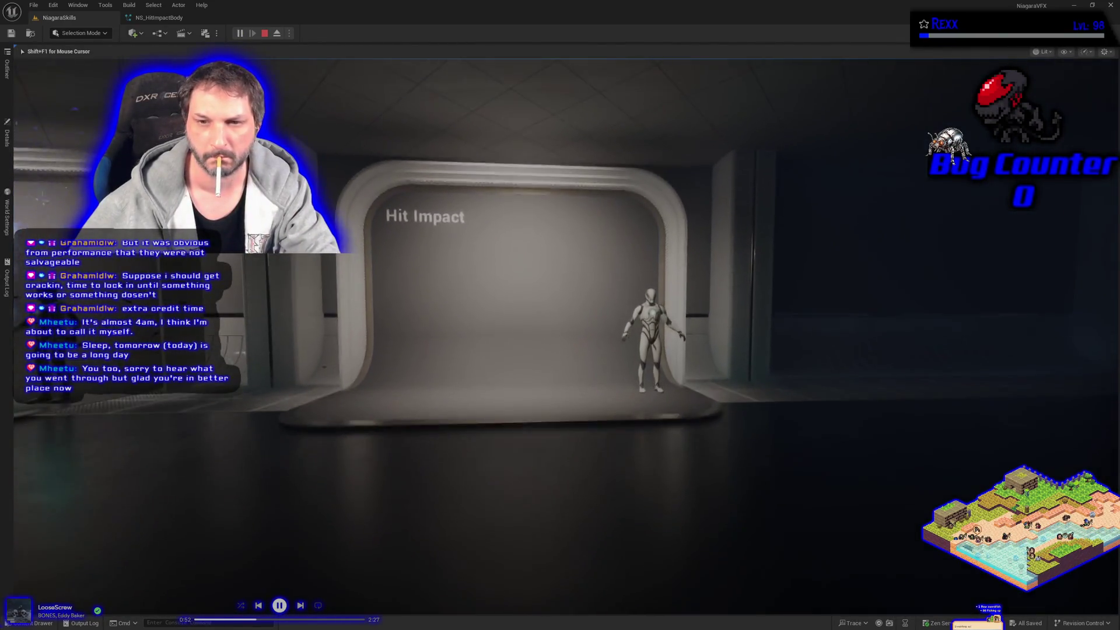
{"action": "key", "text": "w"}
{"action": "left_click", "coordinate": [560, 315]}
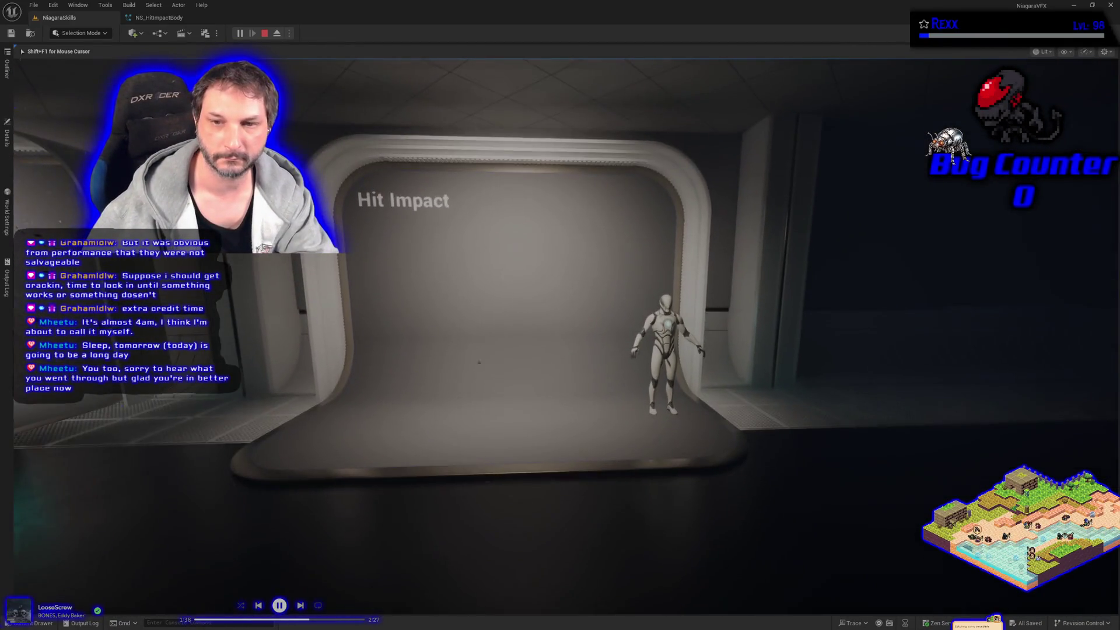
{"action": "key", "text": "Escape"}
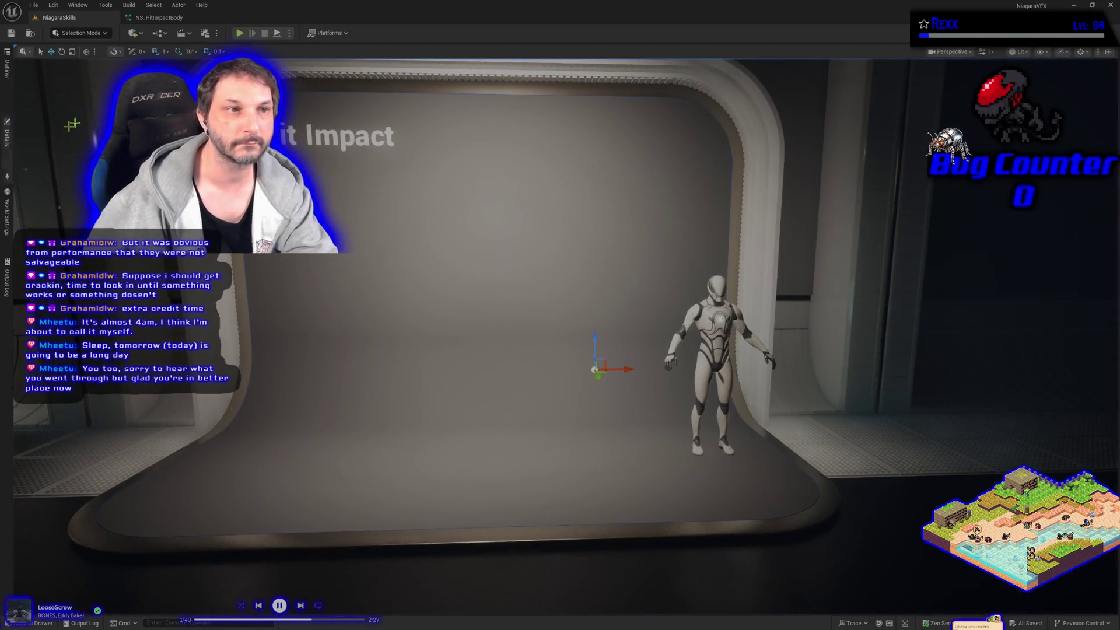
Step: Open and close the NS_HitImpactBody editor, then bring Rider's debugger showing NiagaraParameterStore.h forward
{"action": "left_click", "coordinate": [163, 19]}
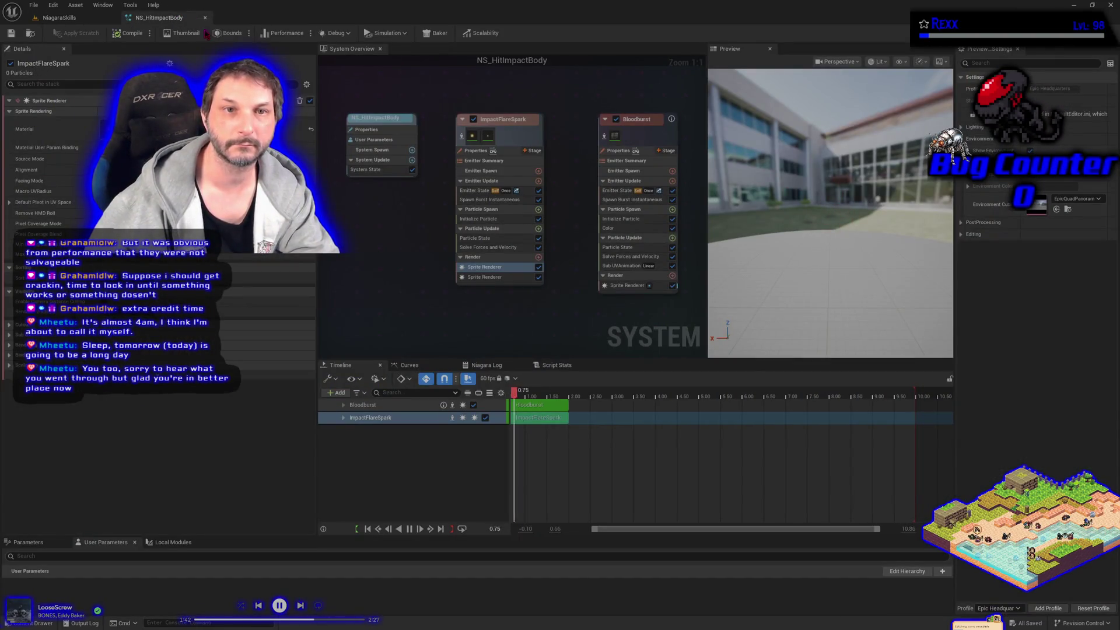
{"action": "left_click", "coordinate": [208, 20]}
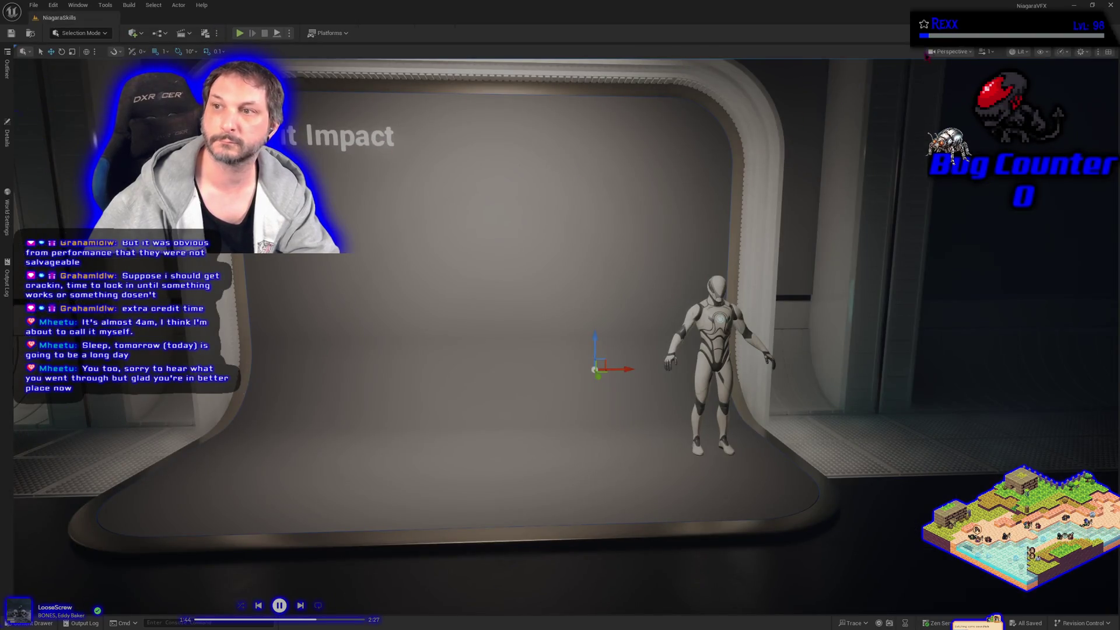
{"action": "left_click", "coordinate": [1110, 5]}
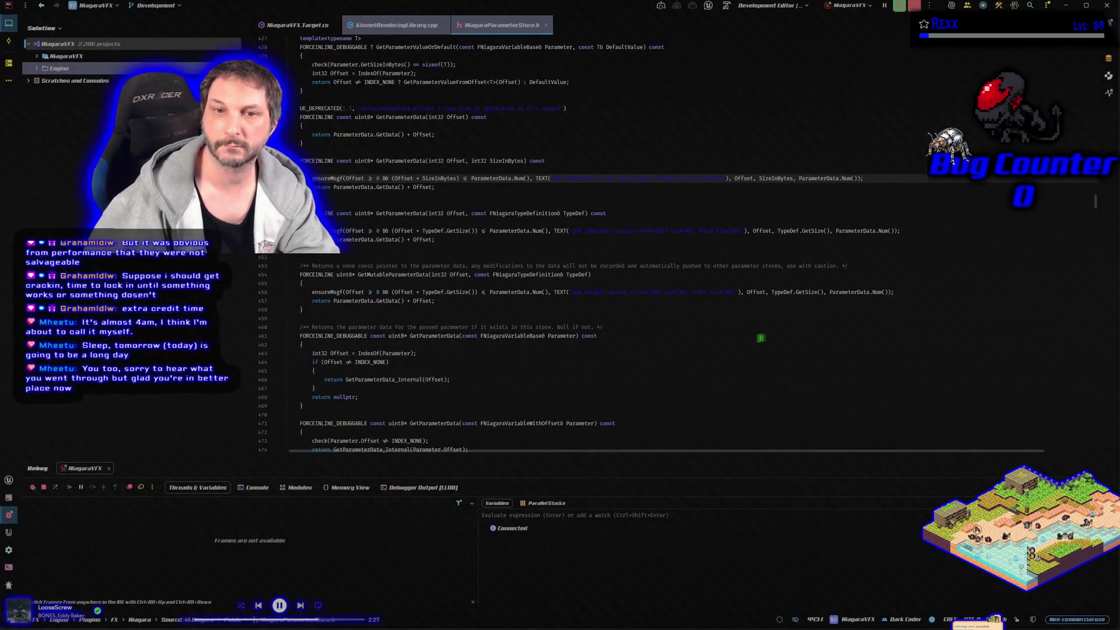